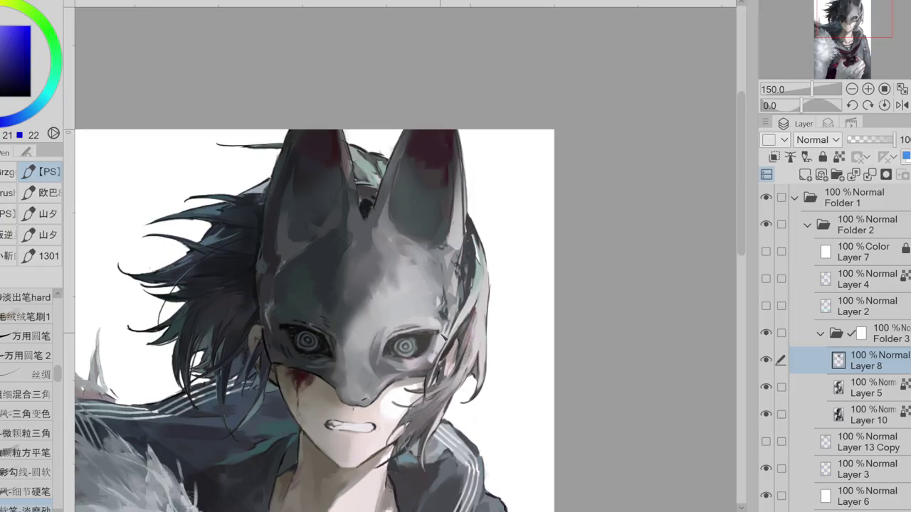
- Shade the mask's forehead and ears on Layer 8 with sampled greys and teals, zooming to 181.5%
alt+click(401, 315)
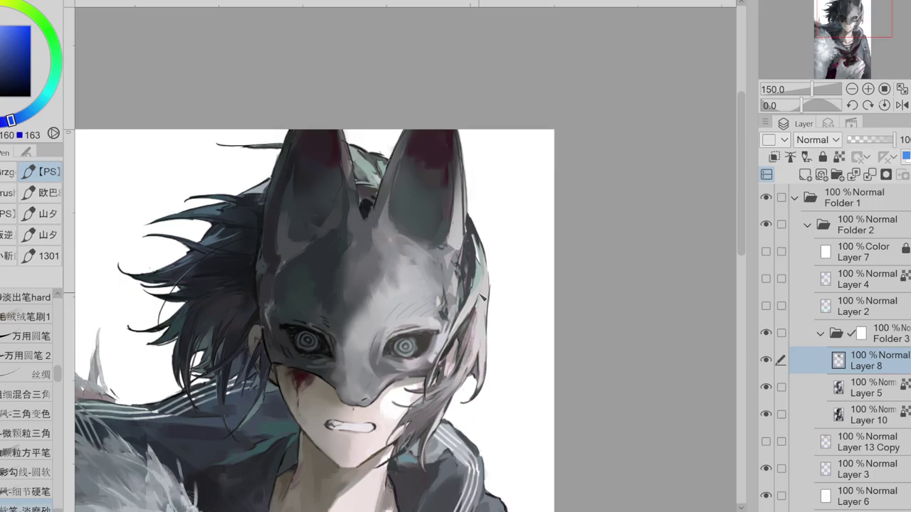
alt+click(363, 206)
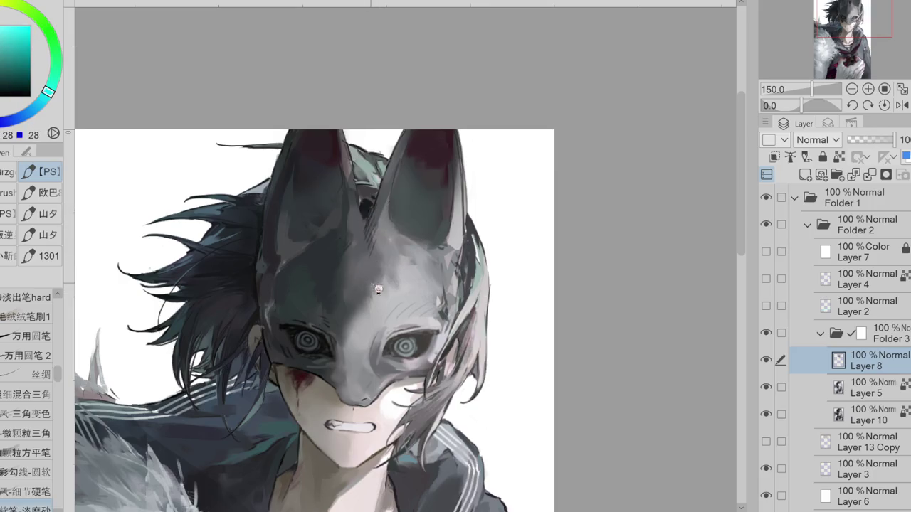
alt+click(340, 257)
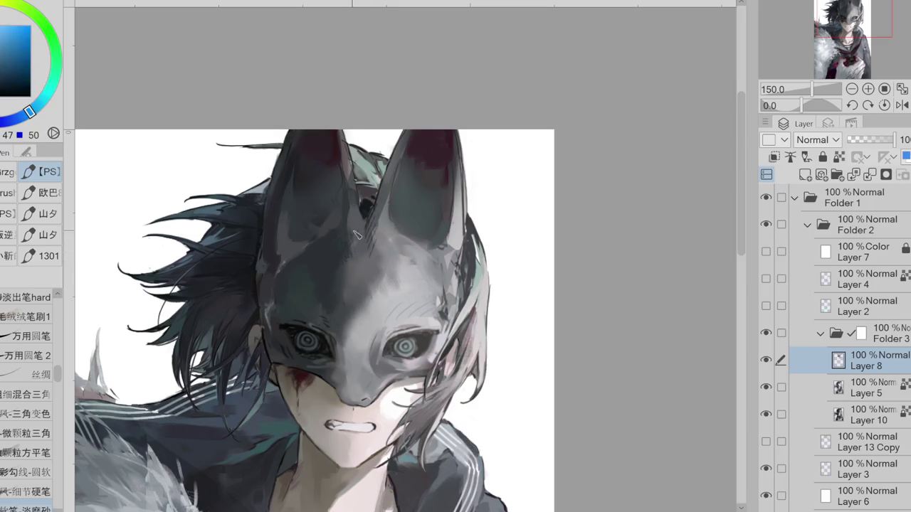
alt+click(335, 223)
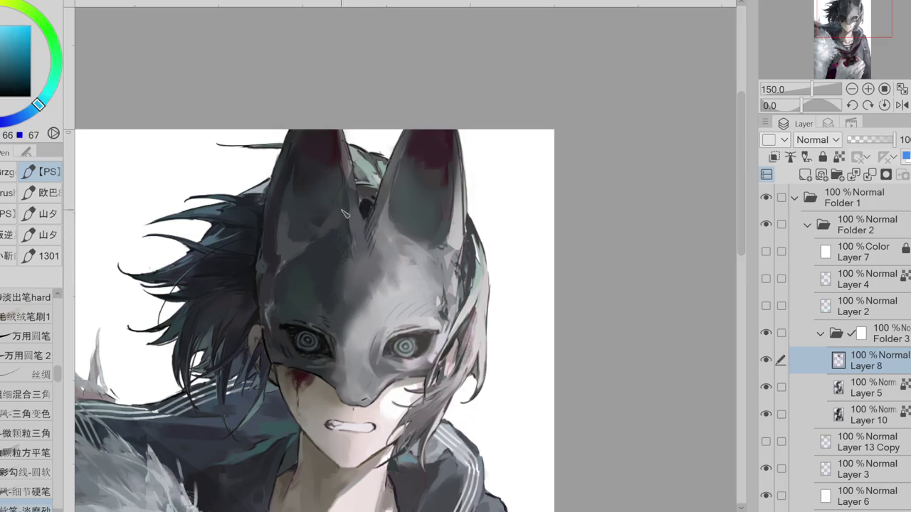
alt+click(326, 233)
alt+click(395, 210)
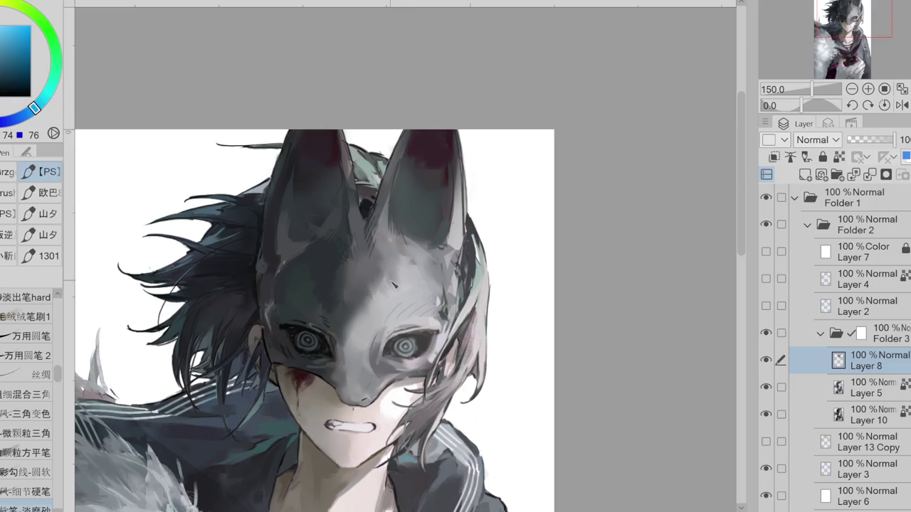
scroll(394, 283, up, 2)
alt+click(428, 364)
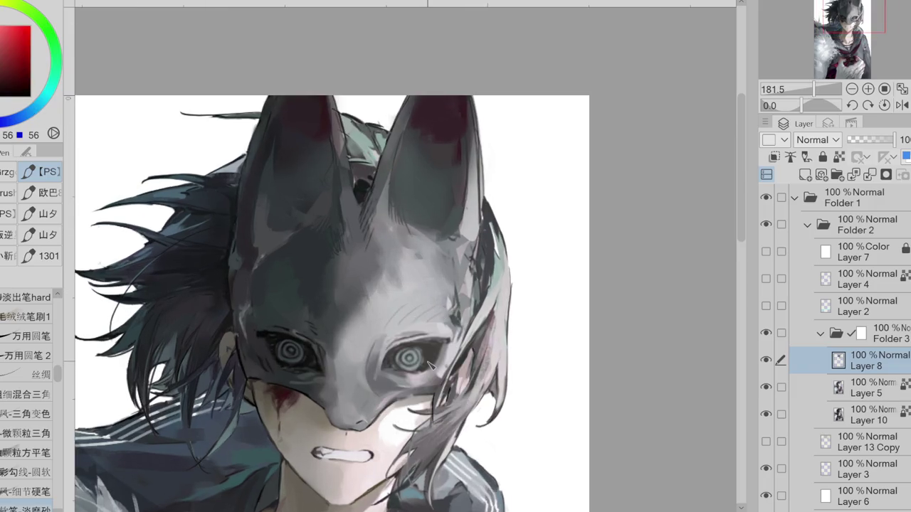
- Create Layer 9 and set up a thin straight-line tool, trying and undoing trial lines across the mask
click(805, 174)
key(u)
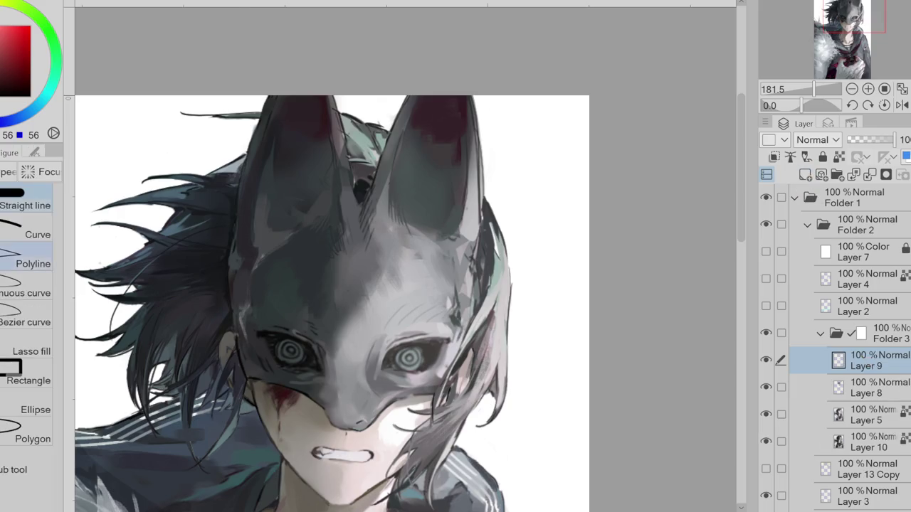
mouse_move(287, 370)
mouse_down()
mouse_move(244, 367)
mouse_move(300, 372)
mouse_up()
drag(235, 371, 478, 373)
key(ctrl+z)
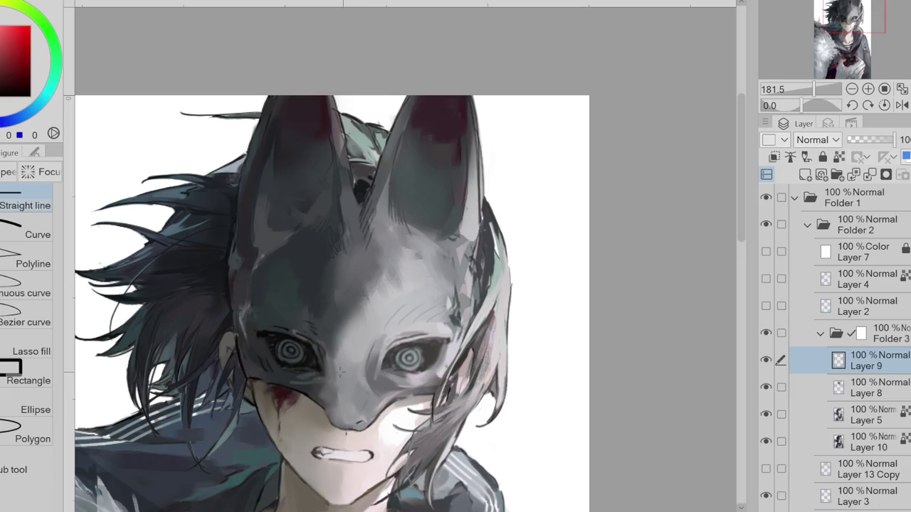
mouse_move(462, 368)
mouse_down()
mouse_move(229, 366)
mouse_move(467, 374)
mouse_up()
key(ctrl+z)
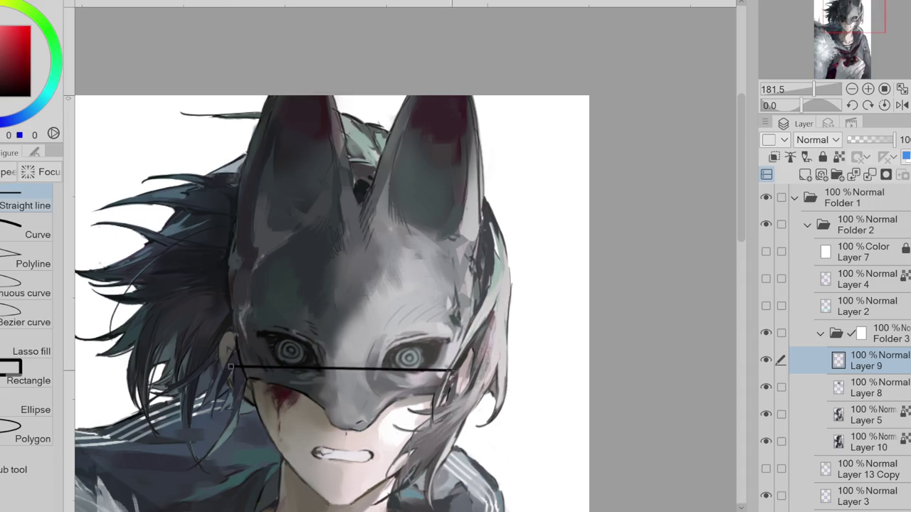
key(ctrl+z)
- Draw and transform the sloped line below the eyes, set Layer 9 to 48% opacity, then reselect Layer 8
drag(239, 367, 470, 376)
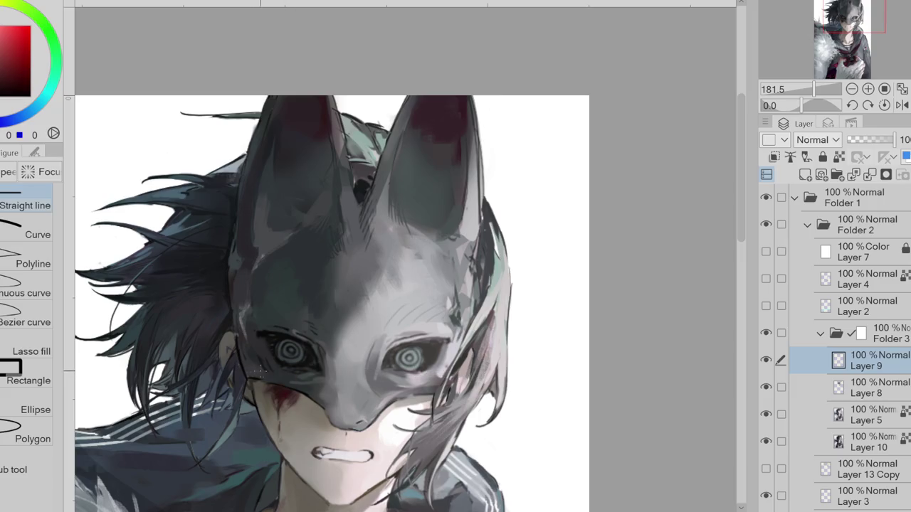
mouse_move(468, 375)
mouse_down()
mouse_move(421, 378)
mouse_move(453, 379)
mouse_up()
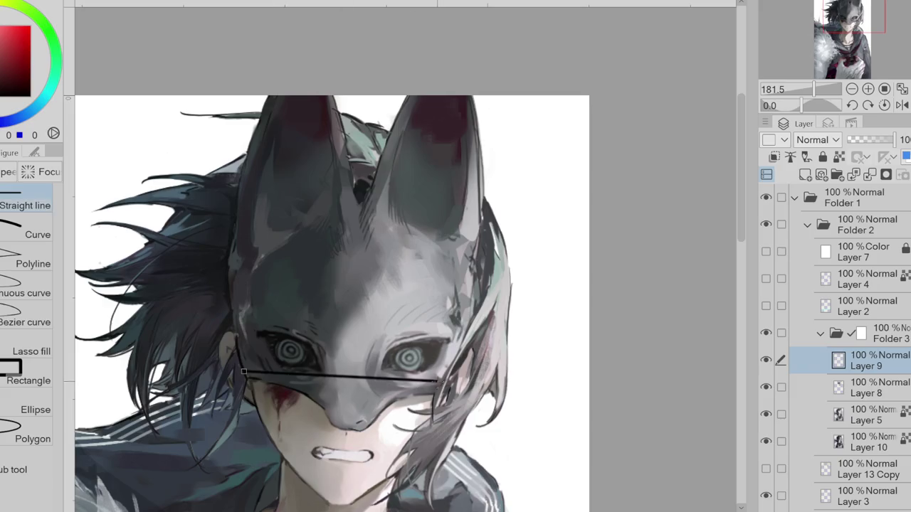
drag(455, 379, 457, 379)
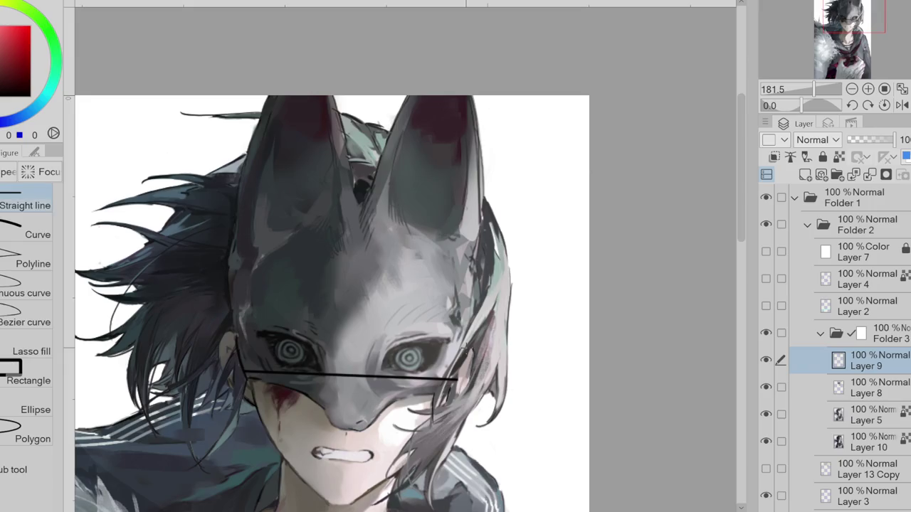
key(ctrl+t)
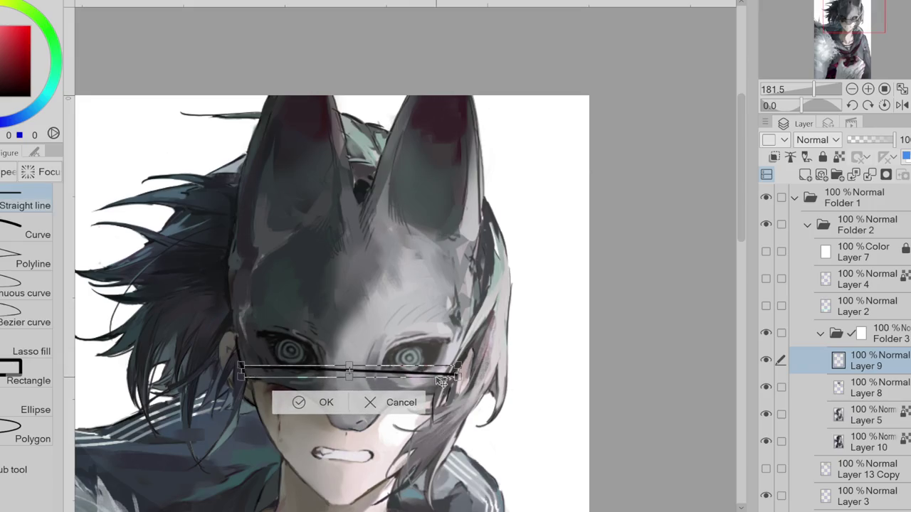
click(323, 404)
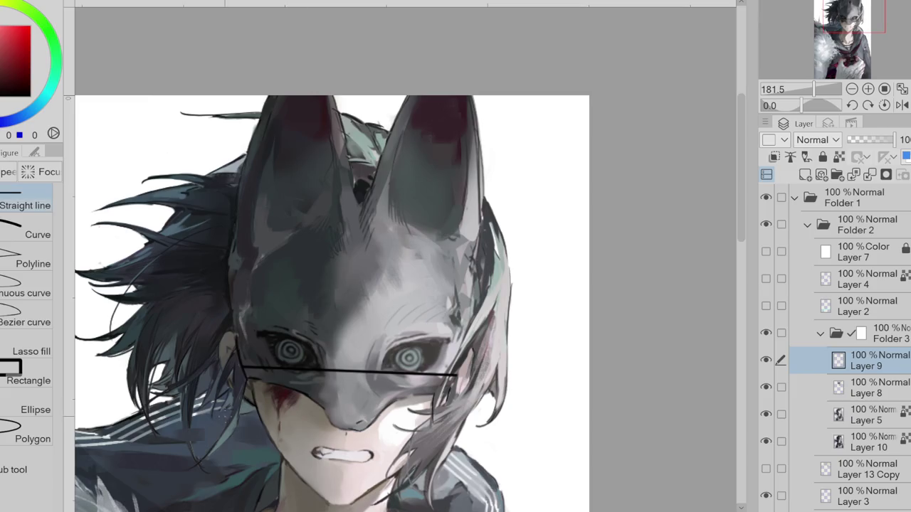
click(871, 143)
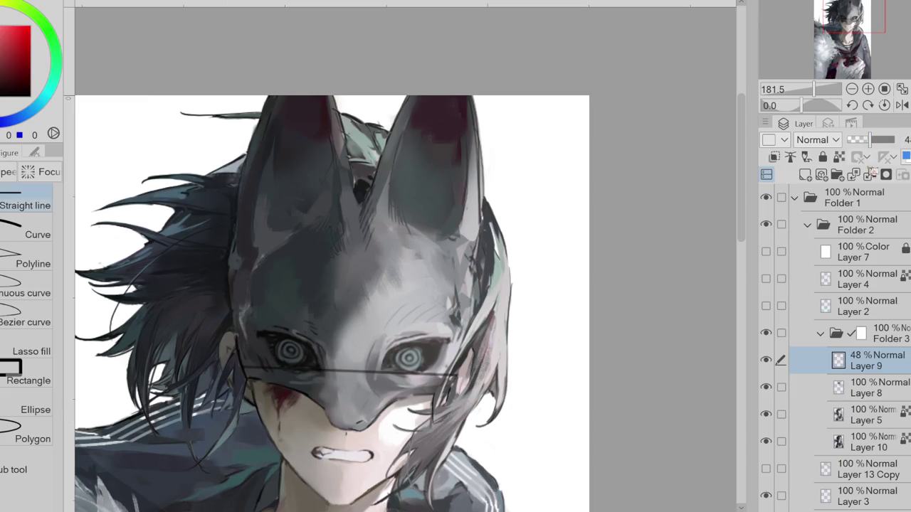
click(869, 388)
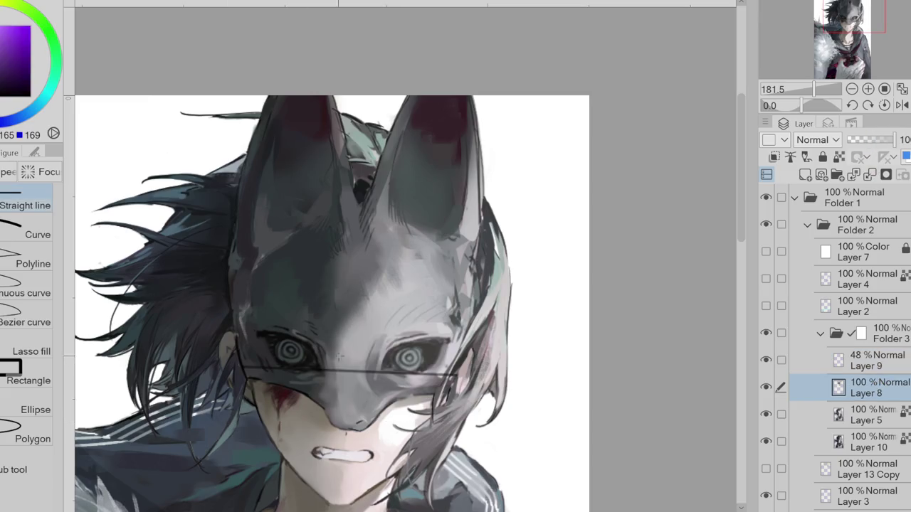
- Return to the pen and build up mask shading with sampled dark teals, blue-greys and purples
alt+click(293, 376)
key(p)
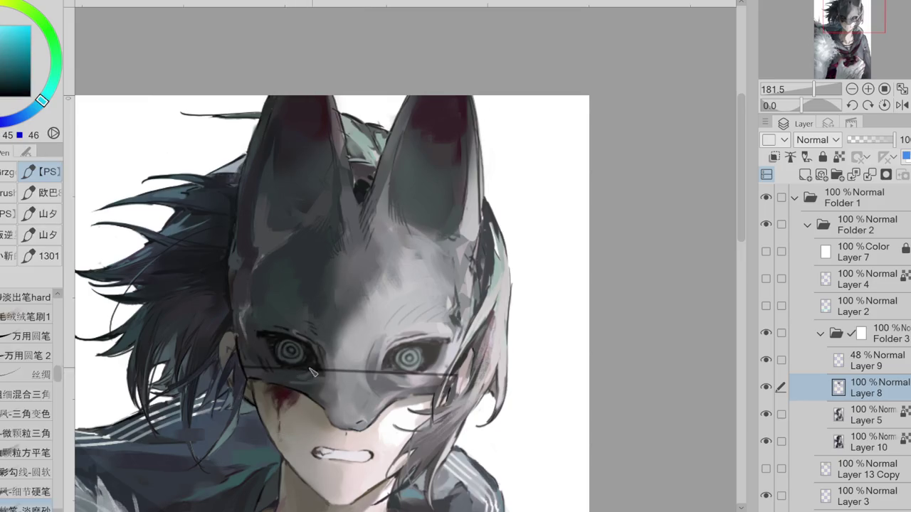
alt+click(255, 380)
alt+click(254, 371)
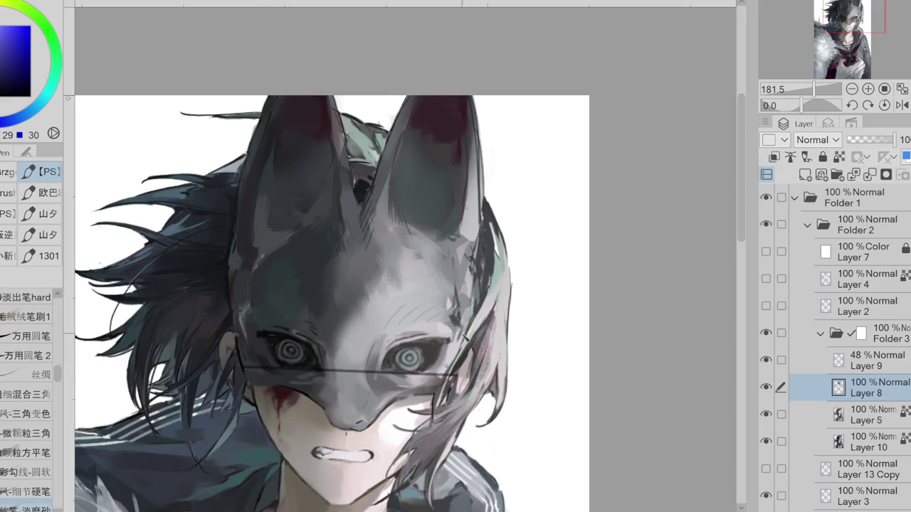
alt+click(293, 332)
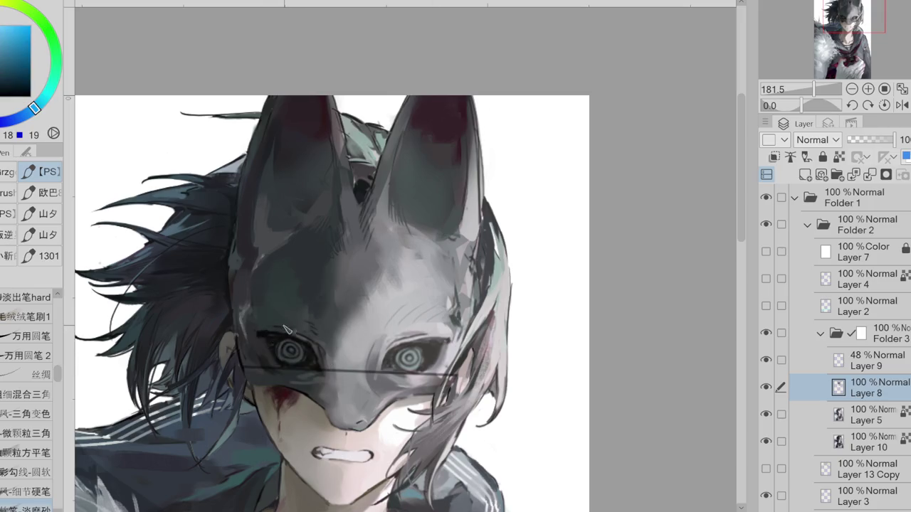
alt+click(292, 332)
drag(292, 333, 283, 345)
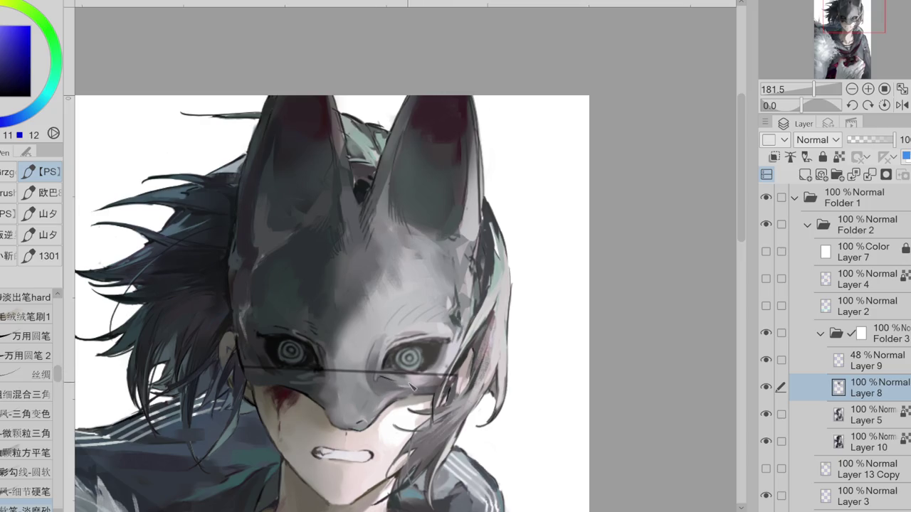
alt+click(409, 385)
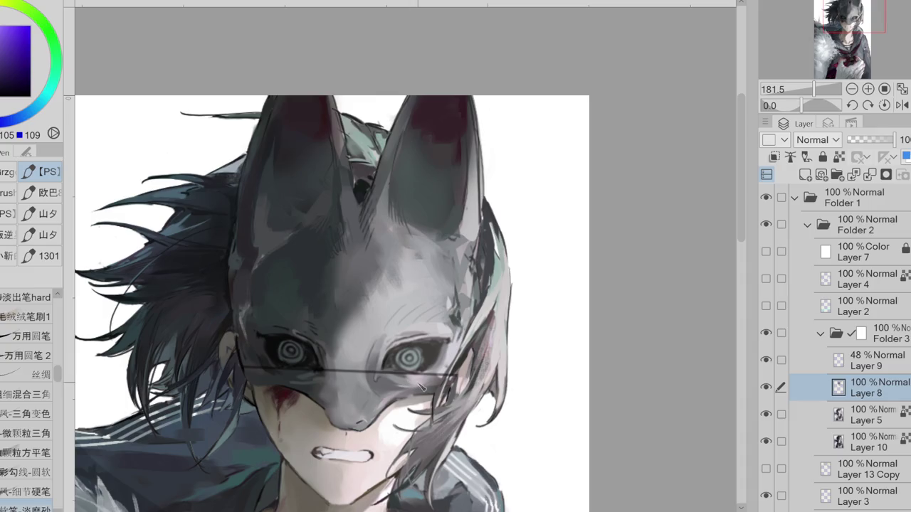
- Zoom to 200% and darken the inner right ear with teal-grey and purple samples
scroll(440, 404, up, 1)
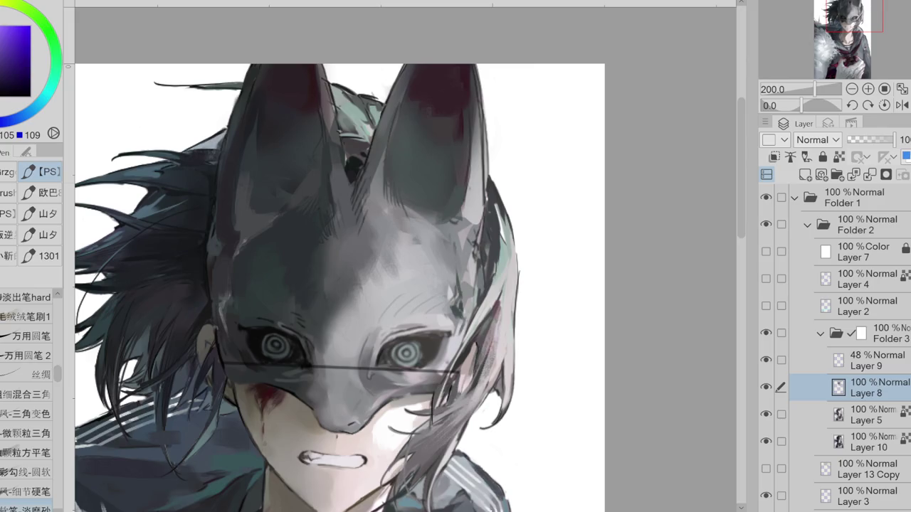
alt+click(395, 184)
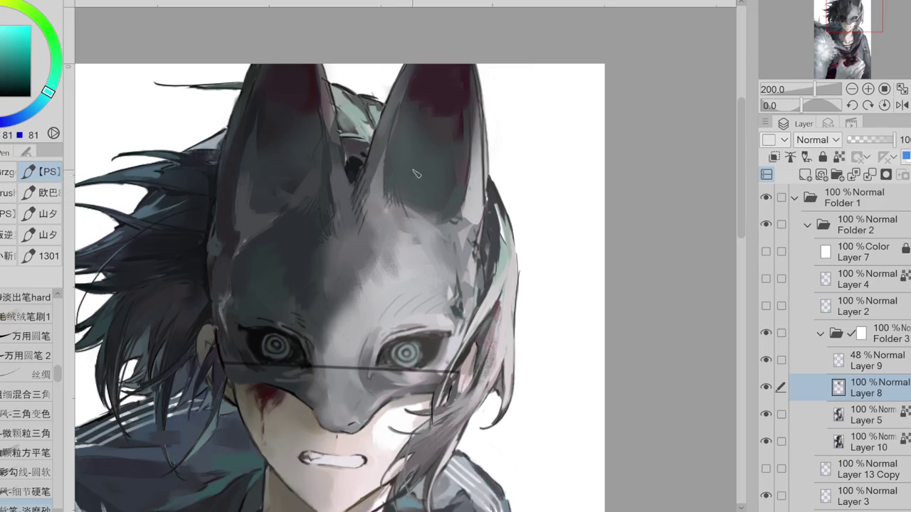
alt+click(403, 123)
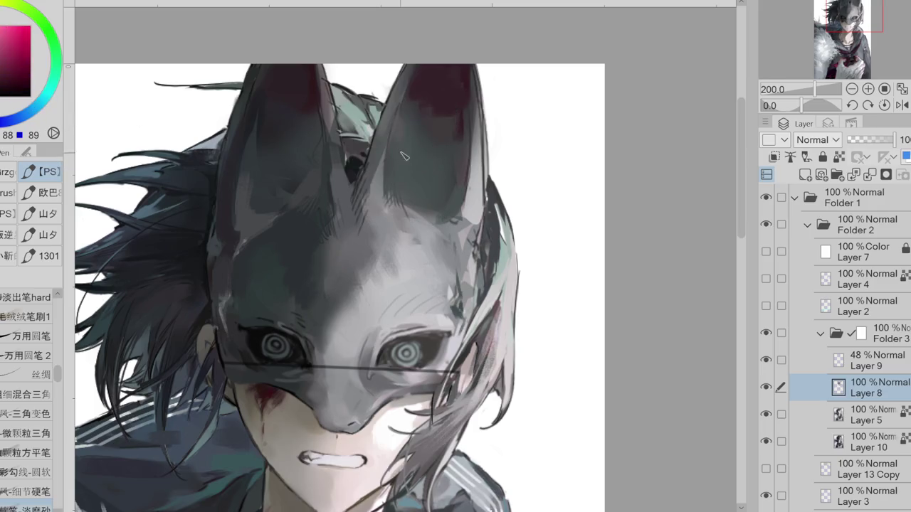
alt+click(381, 176)
alt+click(399, 144)
alt+click(399, 146)
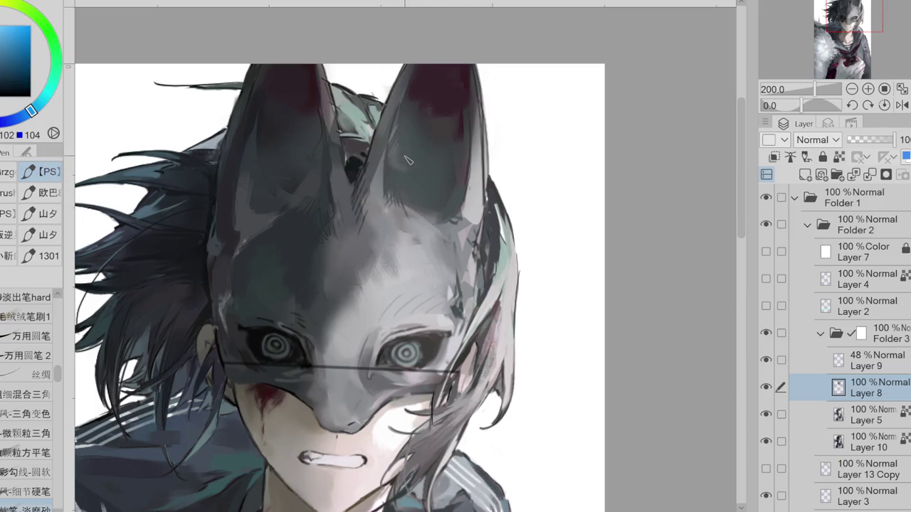
- Lasso the inner areas of the right and left ears, then return to the pen brush
key(m)
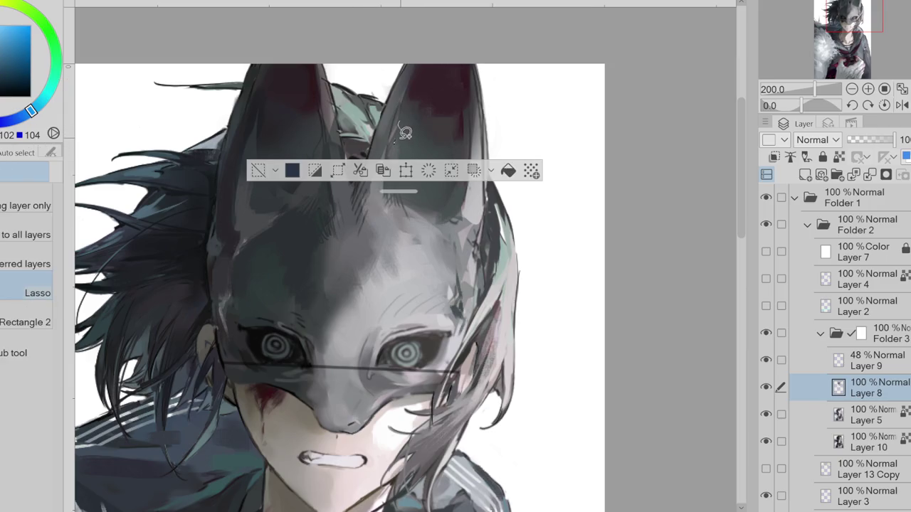
drag(400, 126, 403, 166)
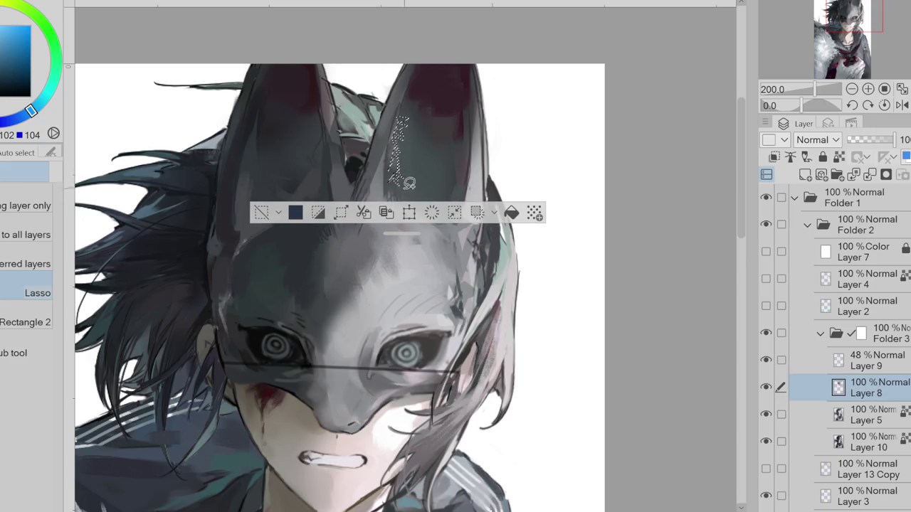
drag(410, 183, 423, 203)
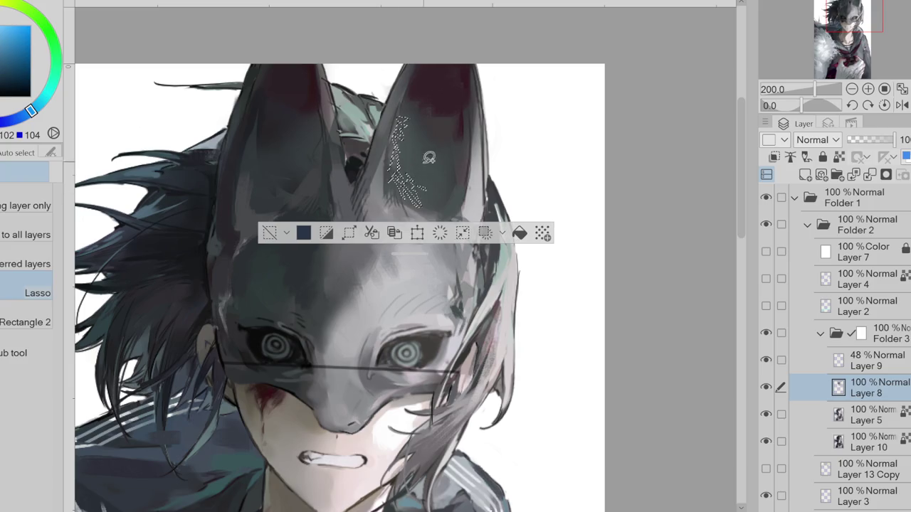
drag(453, 77, 461, 112)
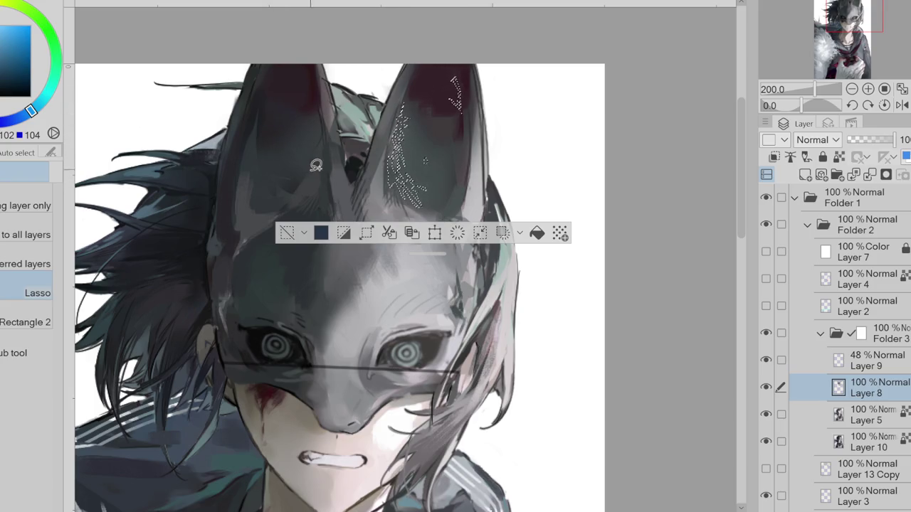
mouse_move(313, 183)
mouse_down()
mouse_move(311, 202)
mouse_move(324, 121)
mouse_up()
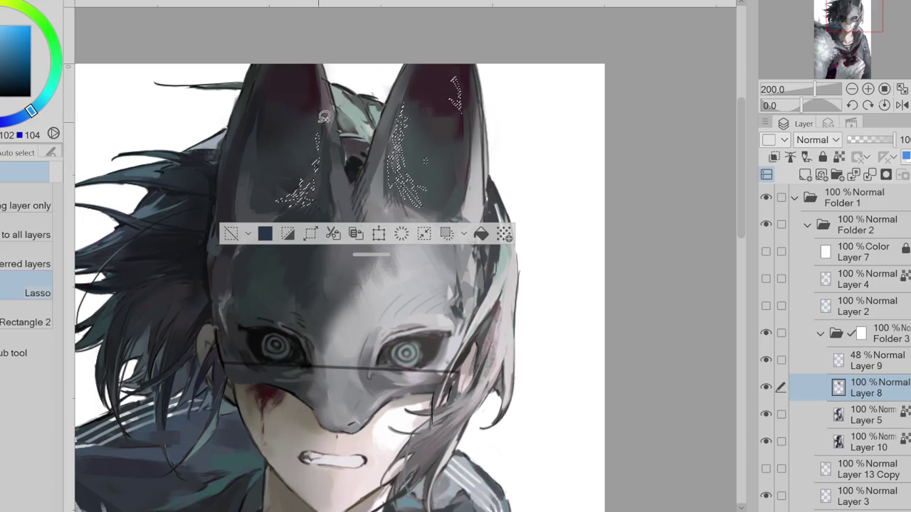
mouse_move(324, 121)
mouse_down()
mouse_move(324, 88)
mouse_move(427, 68)
mouse_up()
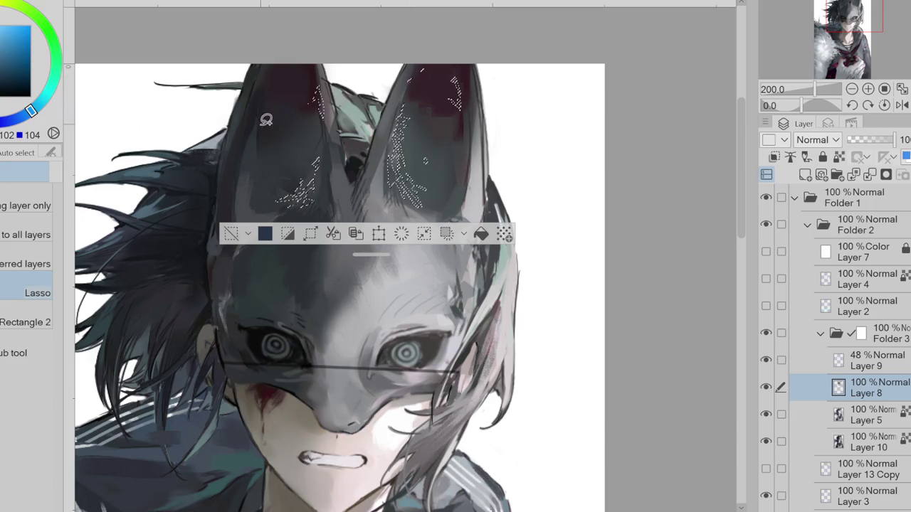
drag(266, 119, 263, 94)
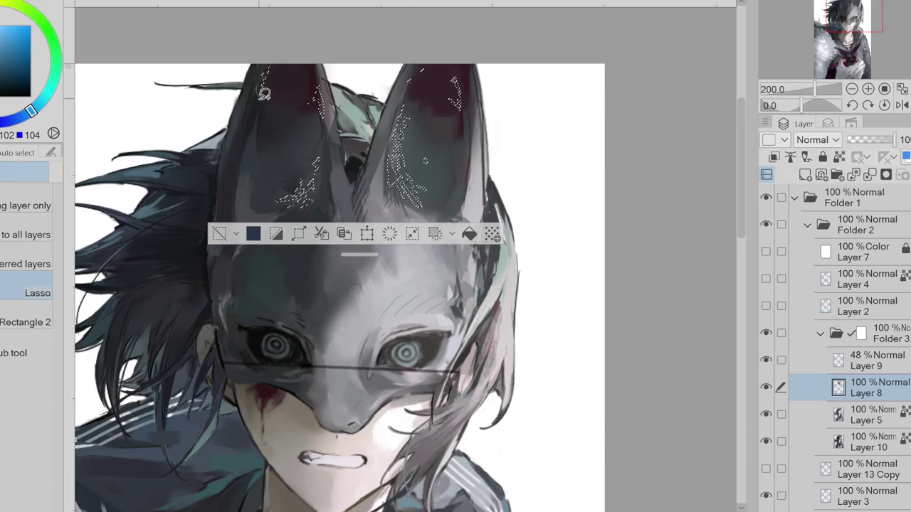
key(p)
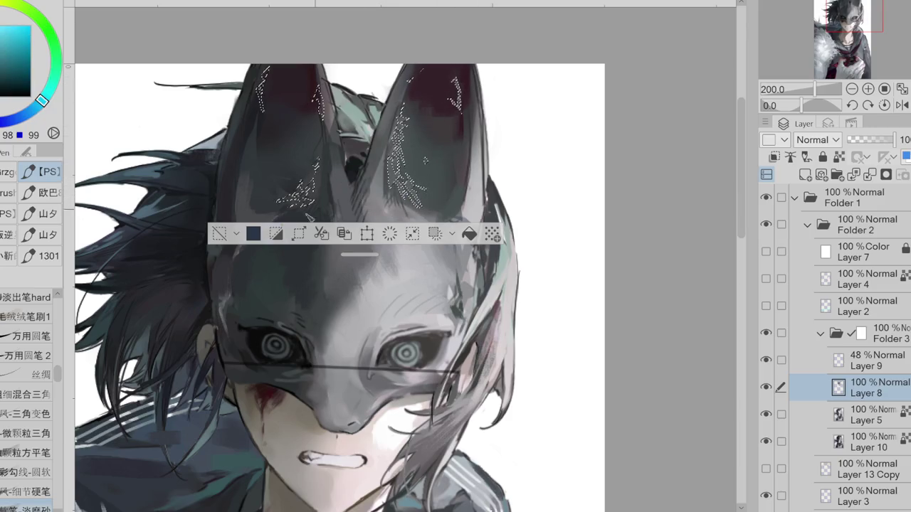
- Toggle the ear selection off and back, sample dark purple-blue and grey ear tones, then deselect
key(ctrl+d)
key(ctrl+z)
alt+click(416, 157)
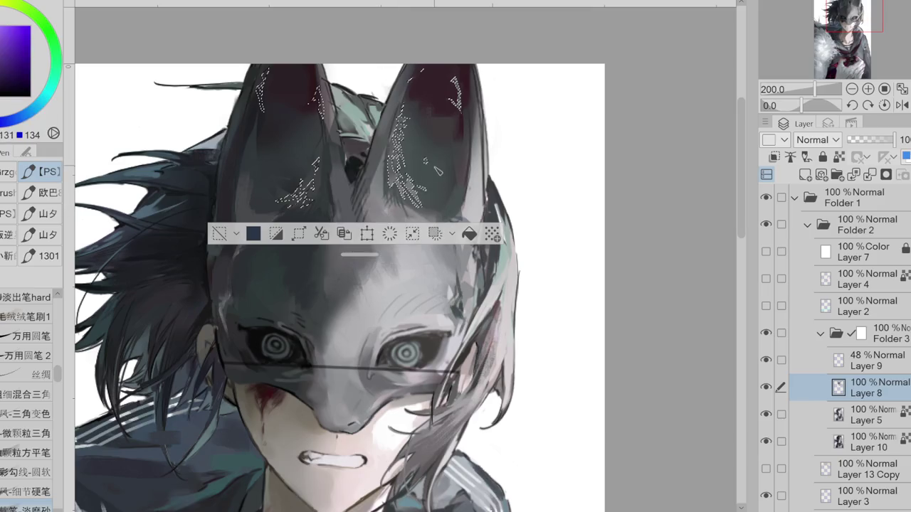
alt+click(380, 187)
alt+click(423, 135)
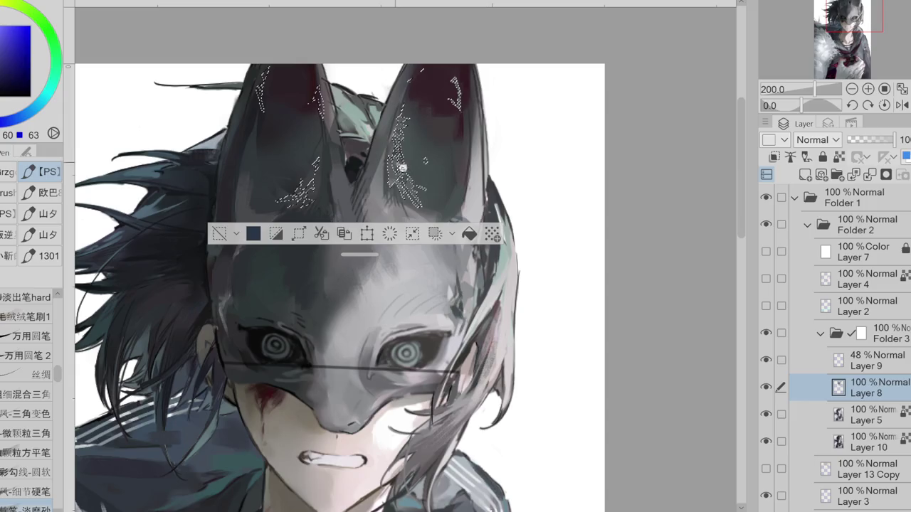
alt+click(411, 155)
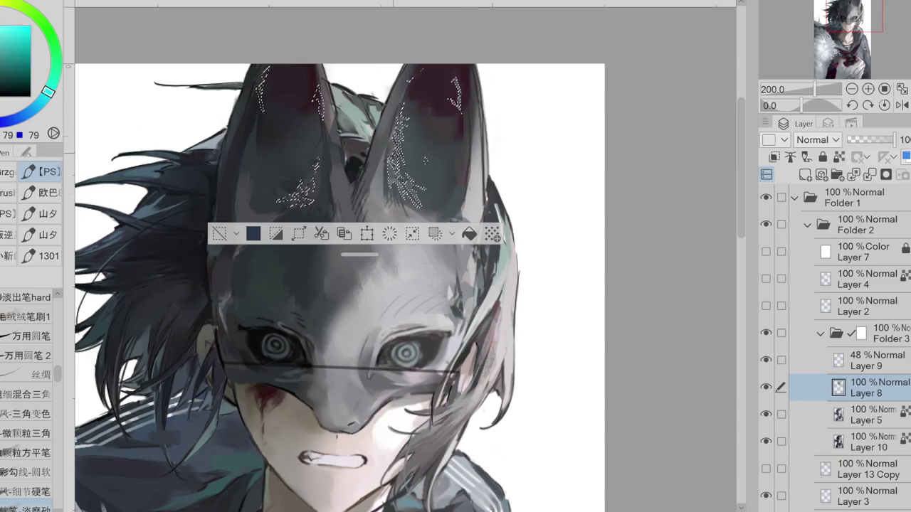
key(ctrl+d)
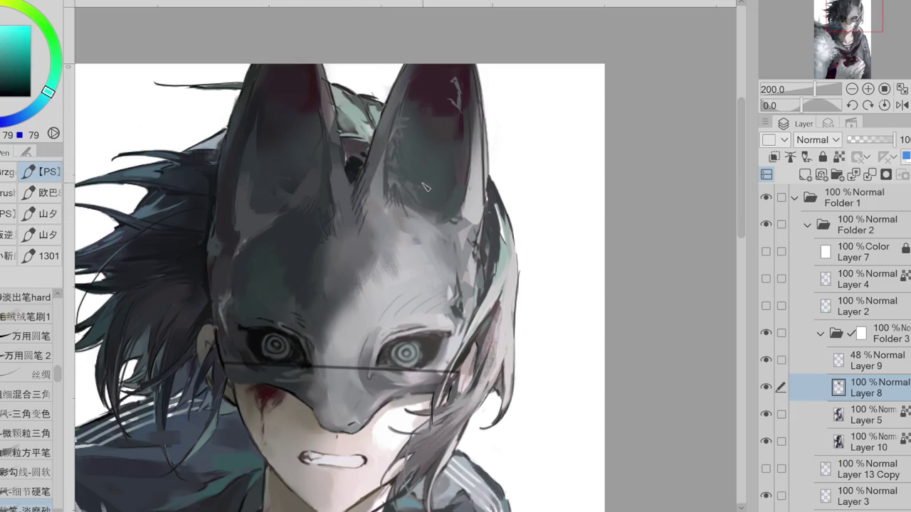
- Sample lighter greys, a dark blue-grey and reddish tones from the ears to deepen their shading
alt+click(425, 191)
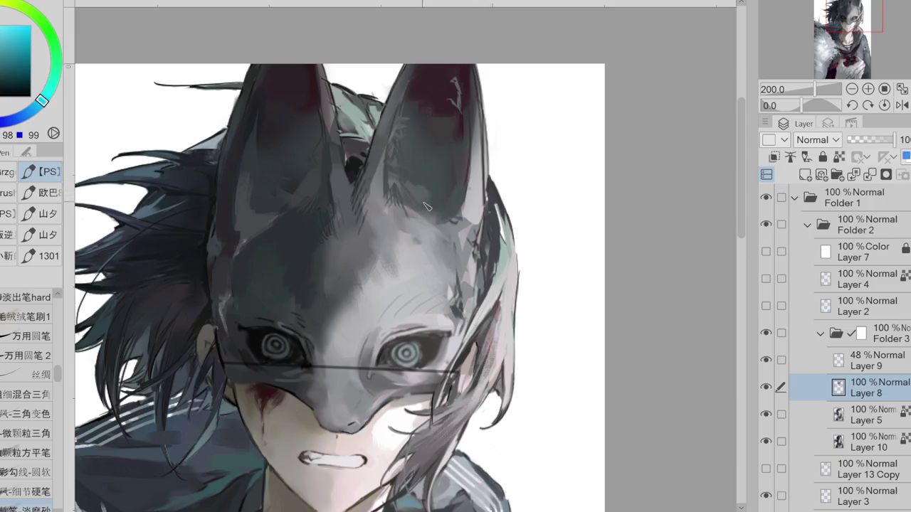
alt+click(396, 185)
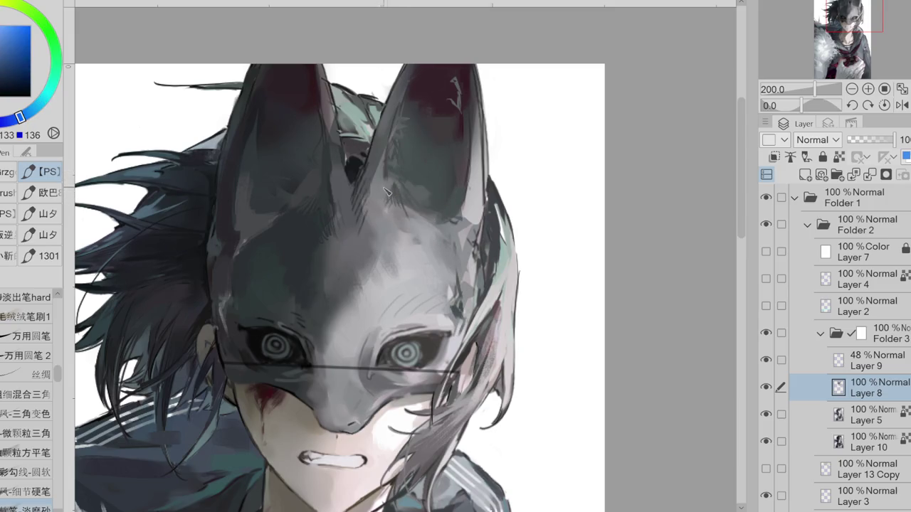
alt+click(410, 145)
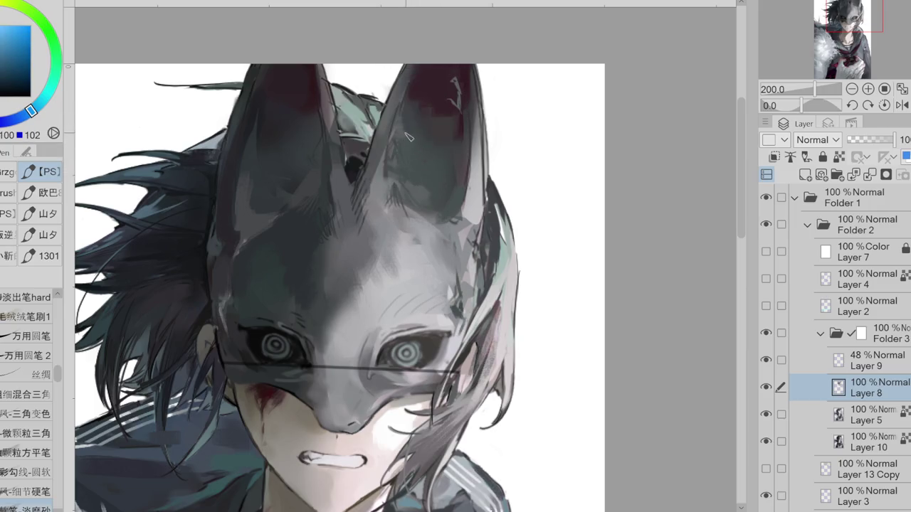
alt+click(408, 94)
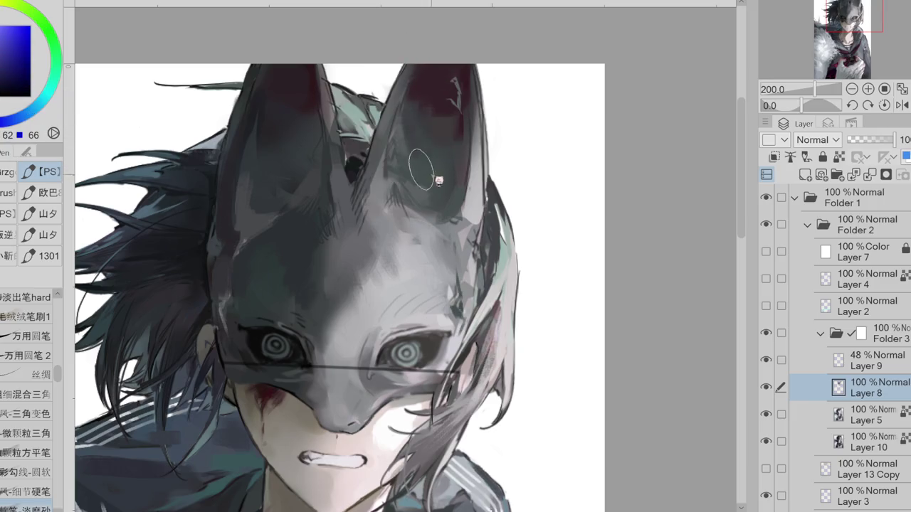
alt+click(421, 101)
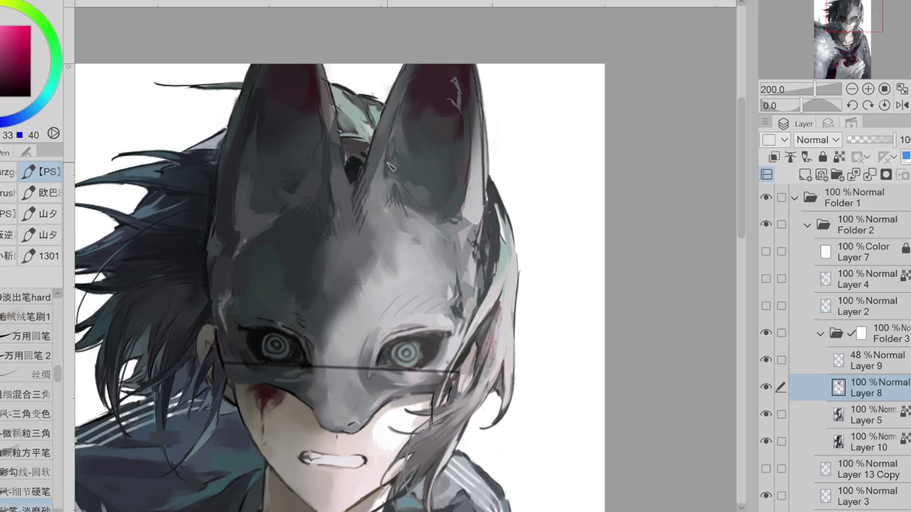
alt+click(384, 200)
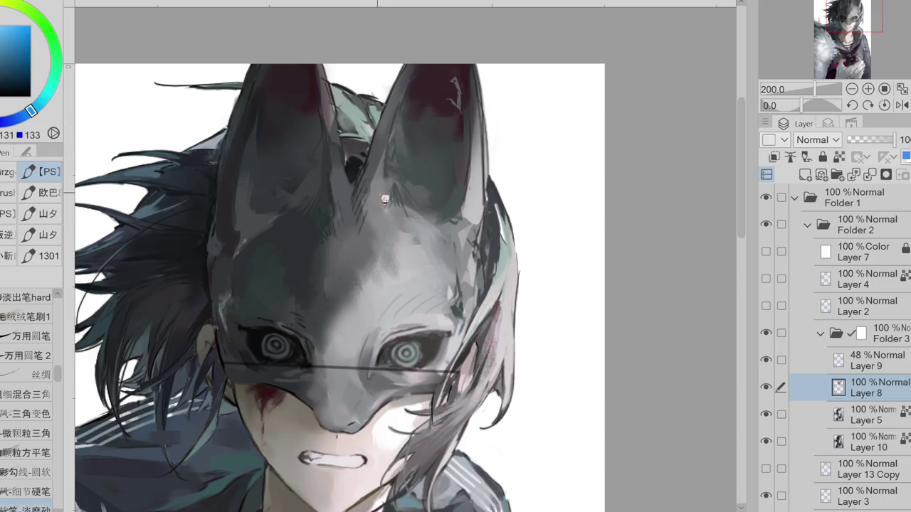
alt+click(391, 152)
alt+click(377, 186)
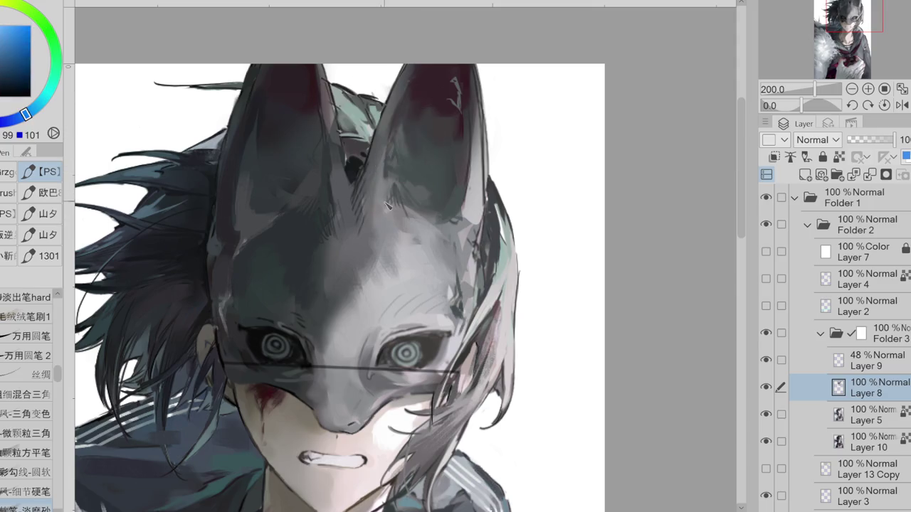
alt+click(377, 191)
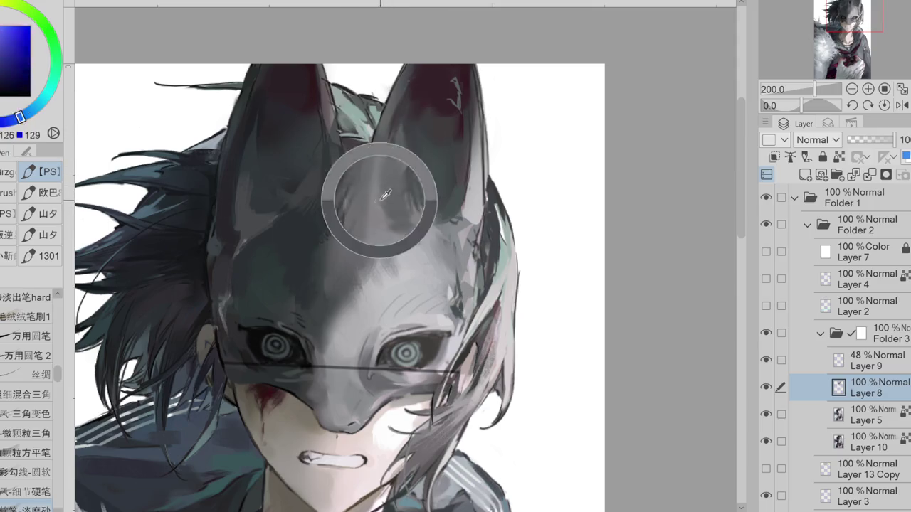
- Paint dark grey strokes between the ears and darken the right ear's edge
alt+click(341, 189)
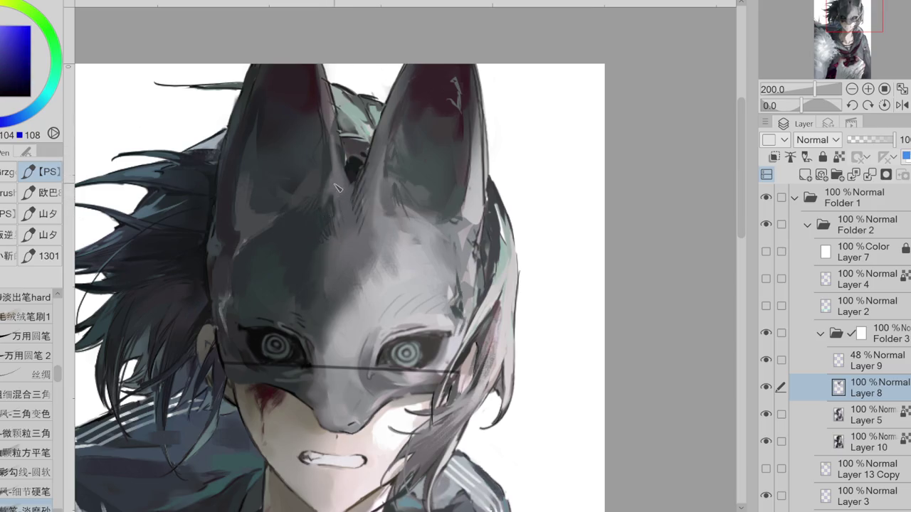
alt+click(340, 205)
drag(326, 214, 319, 238)
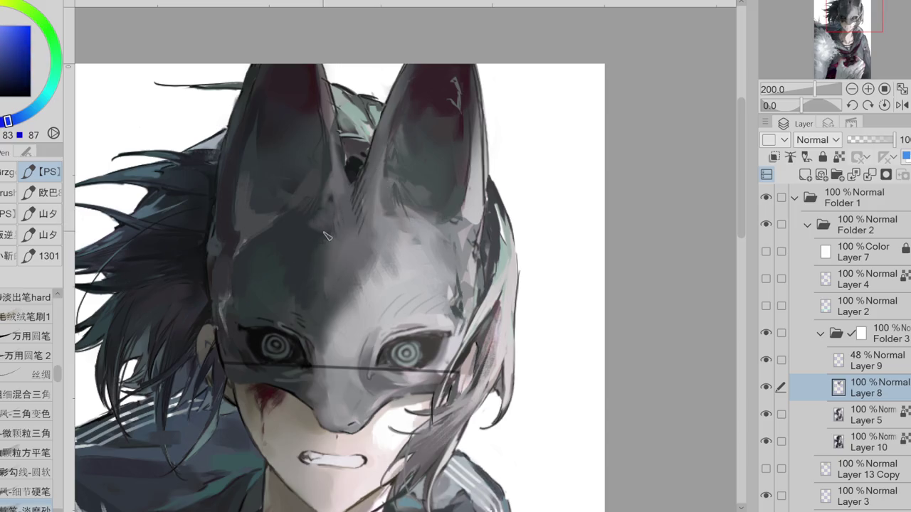
alt+click(374, 201)
drag(377, 187, 371, 163)
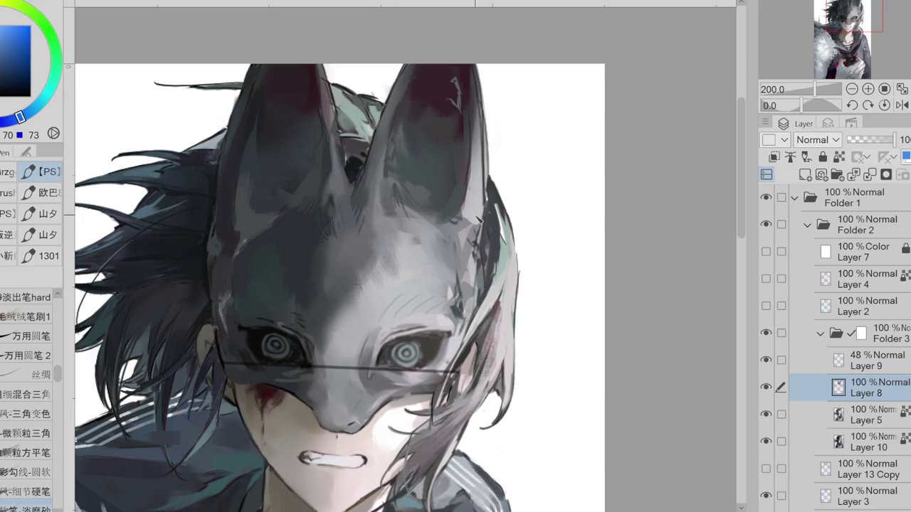
- Lighten the mask's right upper surface with soft light magenta-grey strokes
alt+click(424, 226)
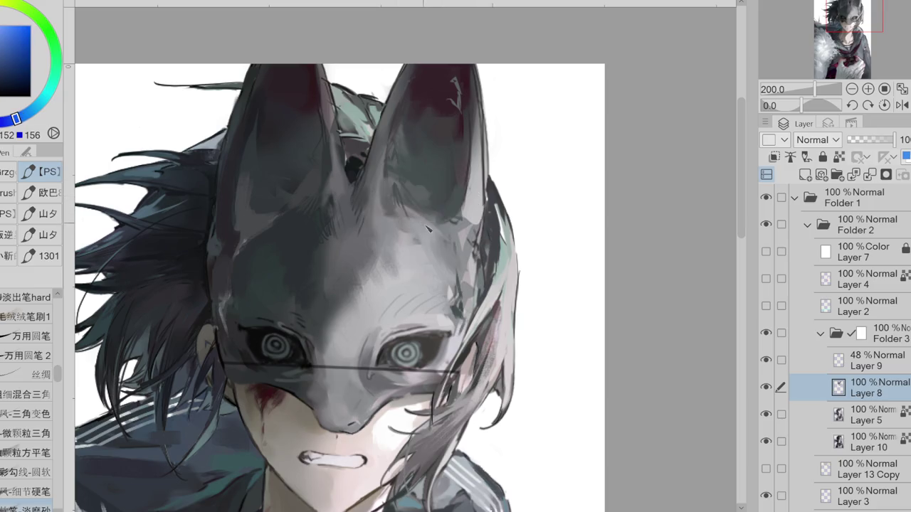
alt+click(449, 246)
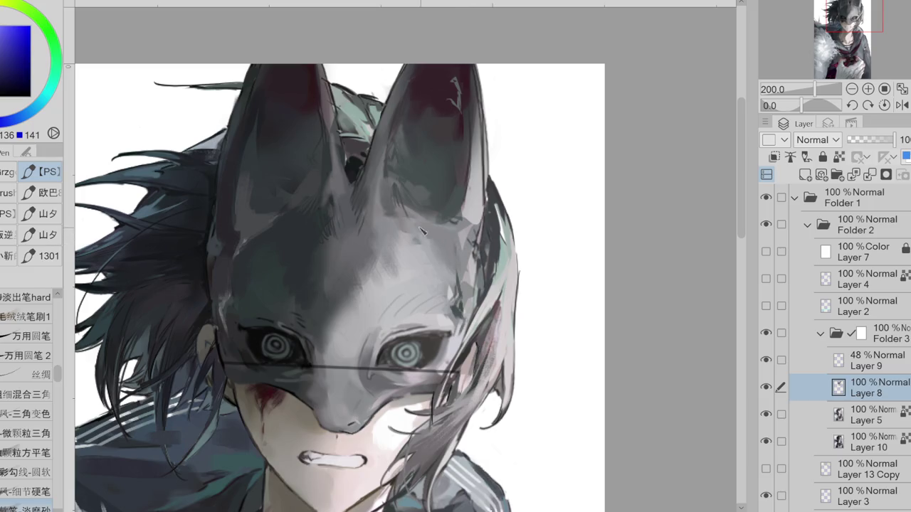
alt+click(461, 240)
alt+click(466, 238)
drag(468, 232, 467, 248)
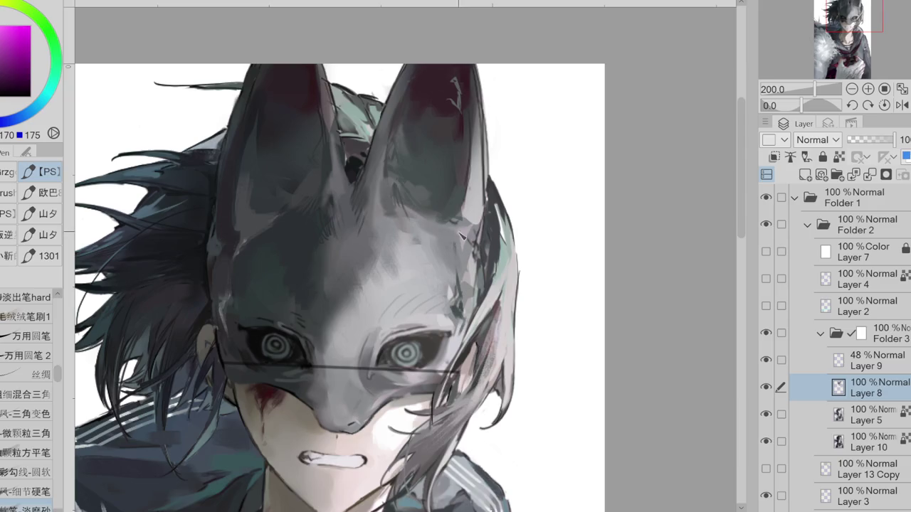
- Cover the thin dark line on the forehead using sampled grey-blues and greys
alt+click(458, 283)
alt+click(468, 256)
alt+click(468, 280)
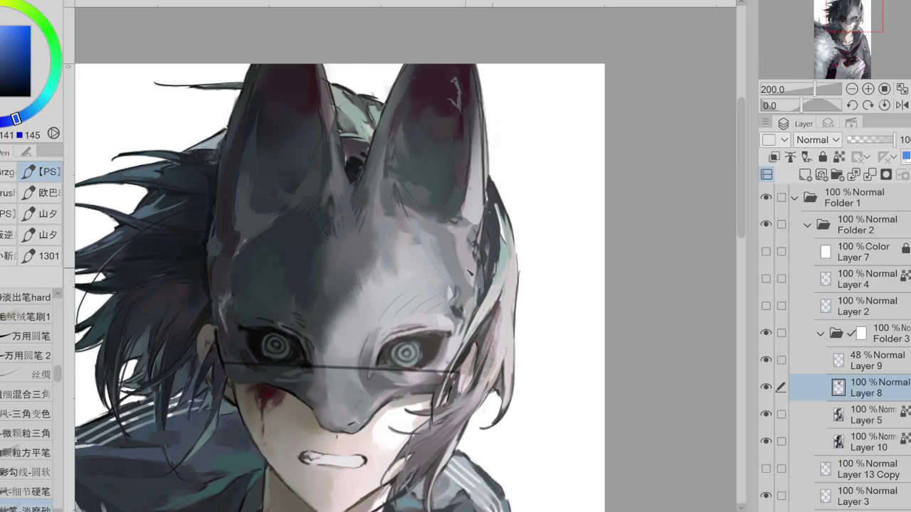
alt+click(469, 307)
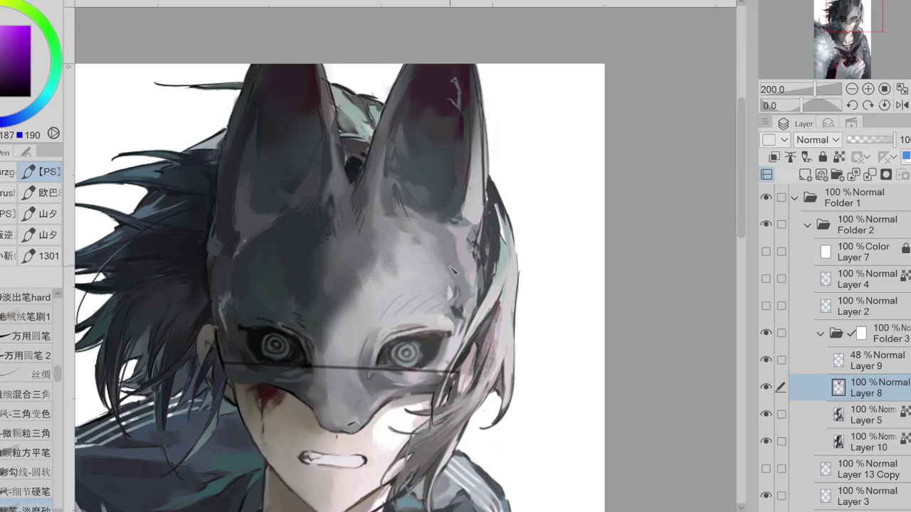
alt+click(464, 279)
alt+click(447, 304)
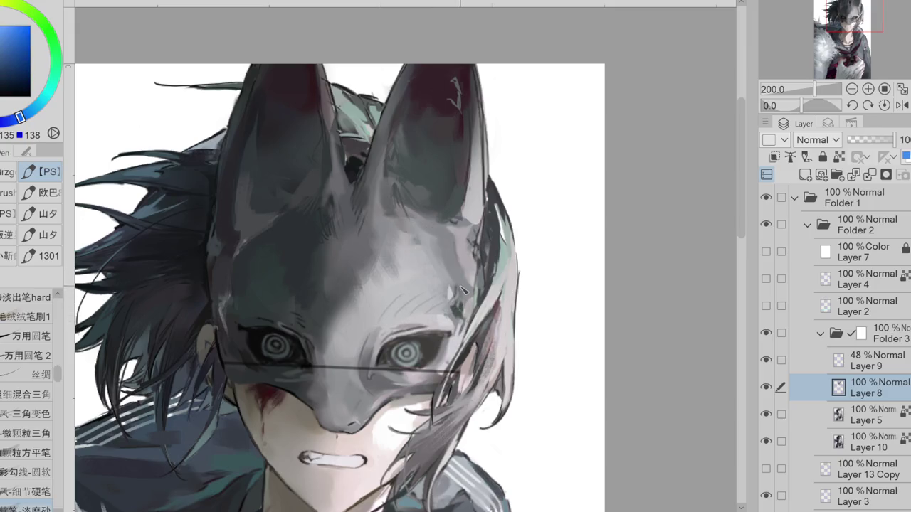
alt+click(461, 262)
alt+click(453, 244)
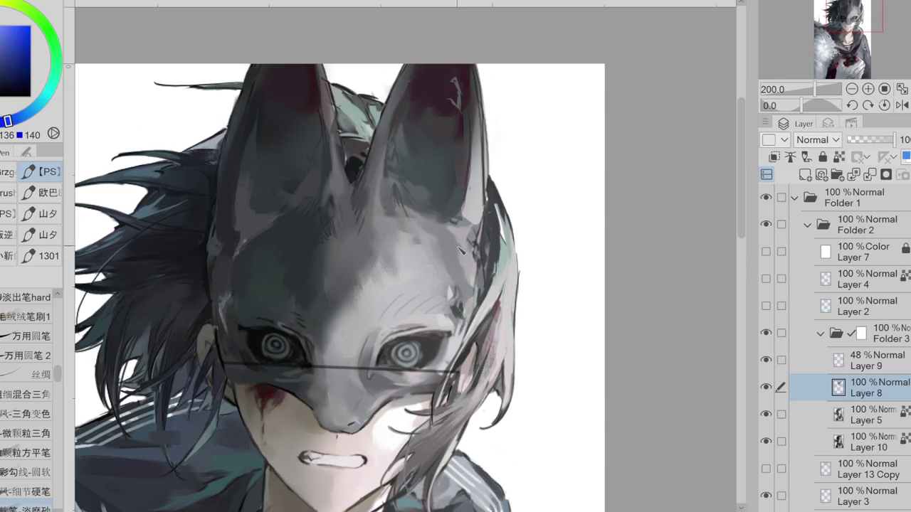
alt+click(418, 213)
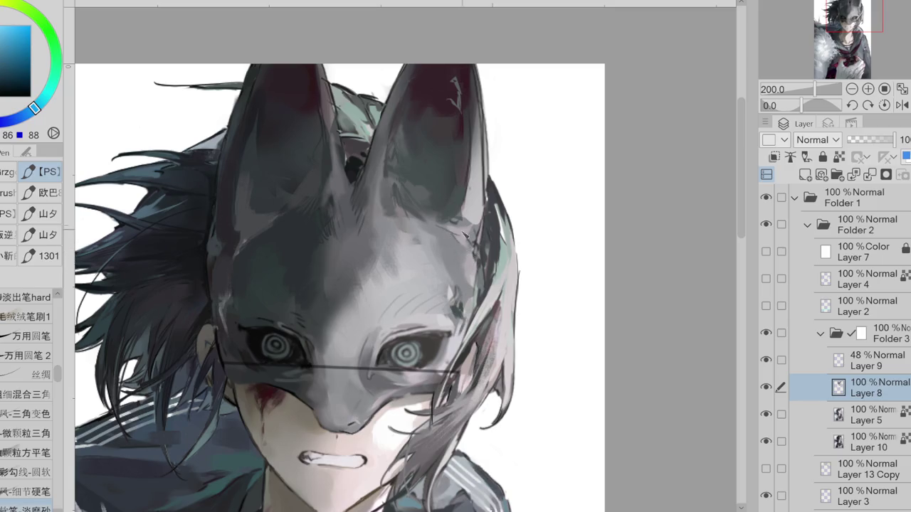
mouse_move(424, 256)
mouse_down()
mouse_move(408, 253)
mouse_move(446, 267)
mouse_up()
alt+click(451, 262)
- Add light grey strokes across the forehead and the mask's right side
alt+click(433, 268)
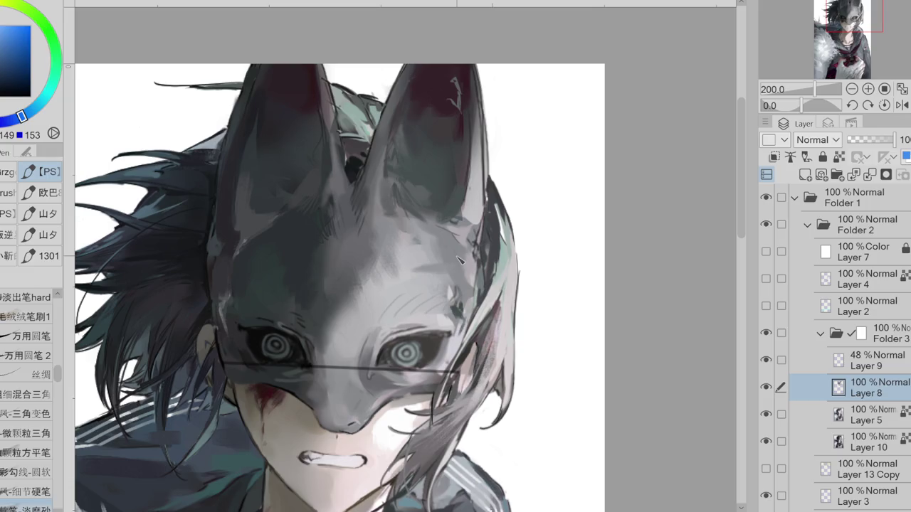
alt+click(427, 254)
alt+click(460, 247)
mouse_move(409, 260)
mouse_down()
mouse_move(438, 273)
mouse_move(421, 268)
mouse_move(430, 275)
mouse_move(396, 290)
mouse_up()
alt+click(436, 261)
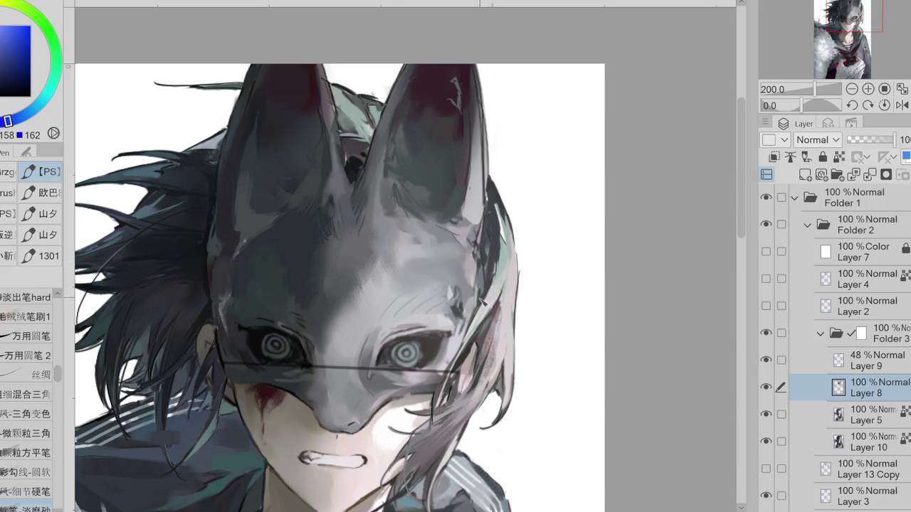
alt+click(469, 277)
mouse_move(469, 278)
mouse_down()
mouse_move(456, 289)
mouse_move(480, 295)
mouse_move(462, 272)
mouse_up()
- Paint light and dark grey strokes beside the mask's right eye, covering its light patch
alt+click(472, 283)
alt+click(471, 306)
mouse_move(461, 303)
mouse_down()
mouse_move(453, 326)
mouse_move(468, 313)
mouse_move(443, 298)
mouse_move(459, 292)
mouse_move(427, 314)
mouse_up()
alt+click(466, 310)
alt+click(454, 293)
alt+click(463, 288)
drag(456, 281, 438, 303)
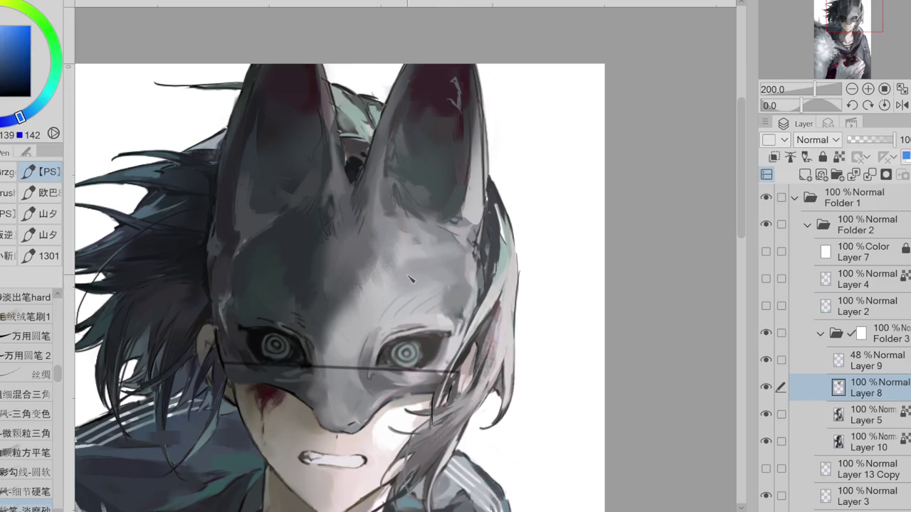
alt+click(412, 275)
alt+click(377, 299)
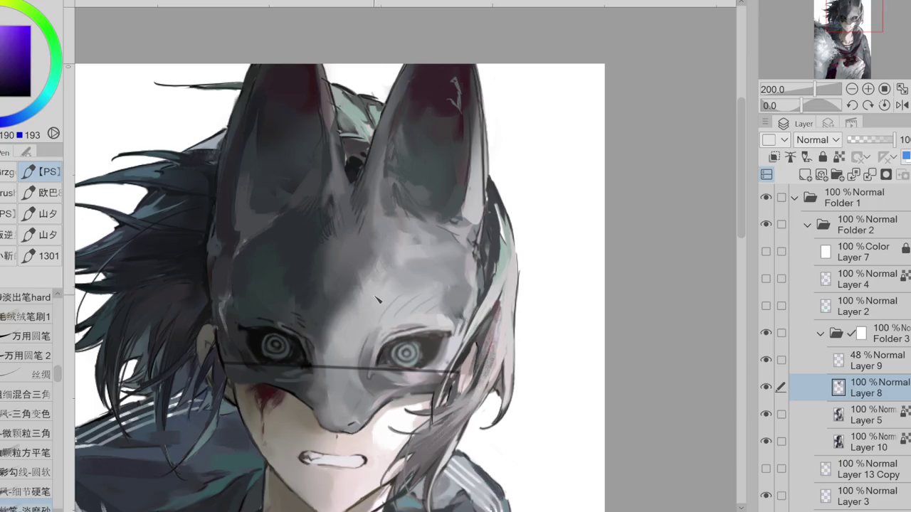
alt+click(371, 284)
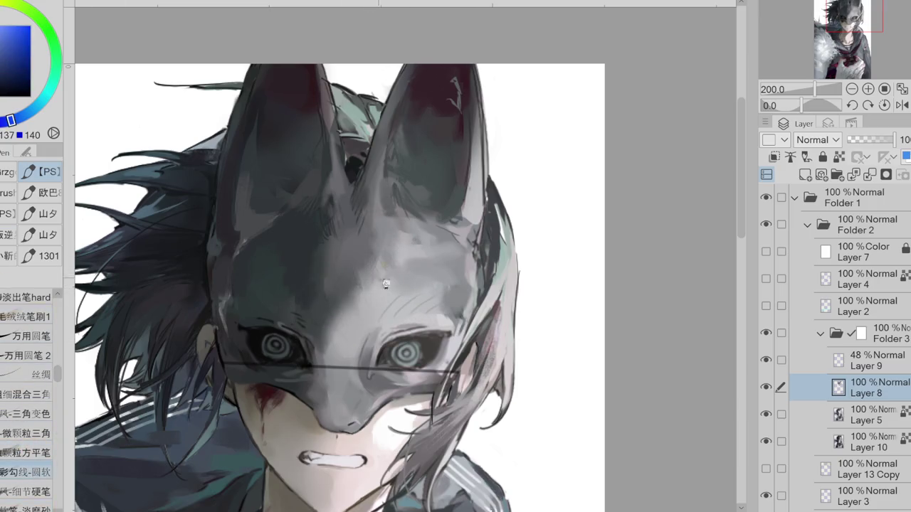
- Shade the mask's forehead with sampled purple-greys, blue-greys and pale highlight greys
alt+click(388, 283)
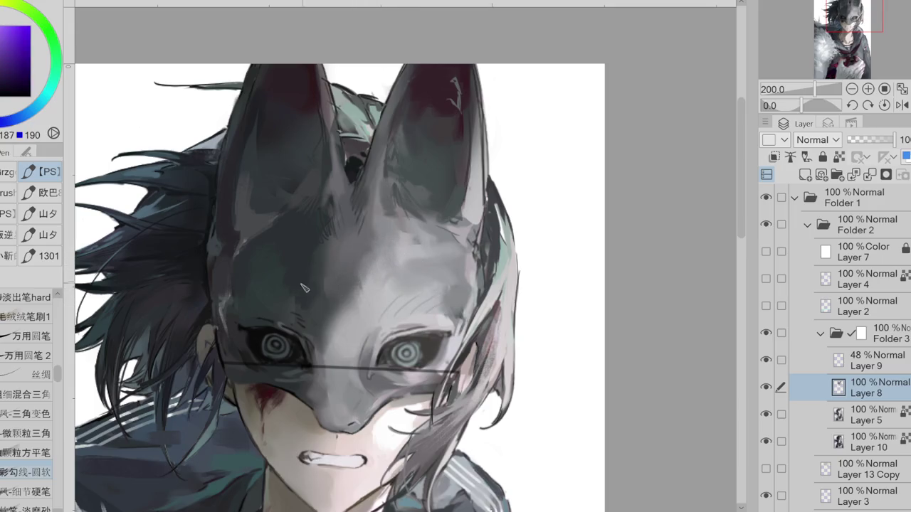
alt+click(282, 263)
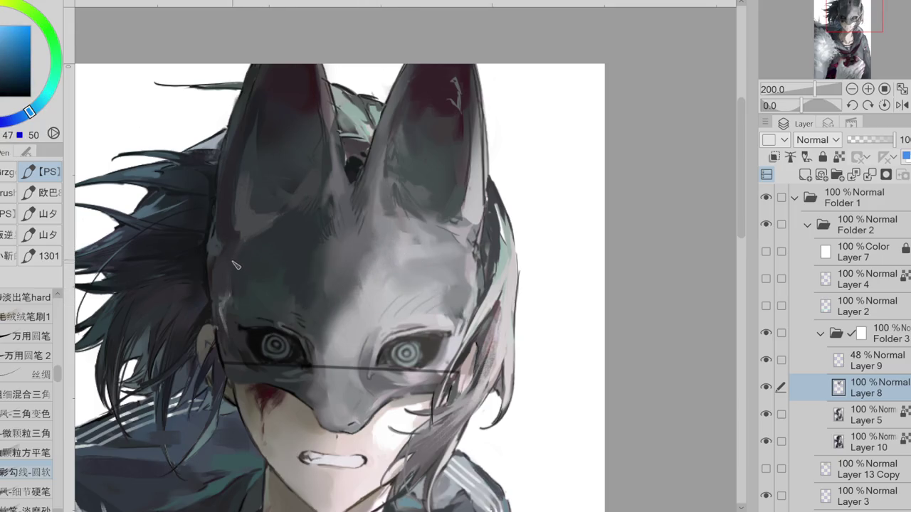
alt+click(237, 285)
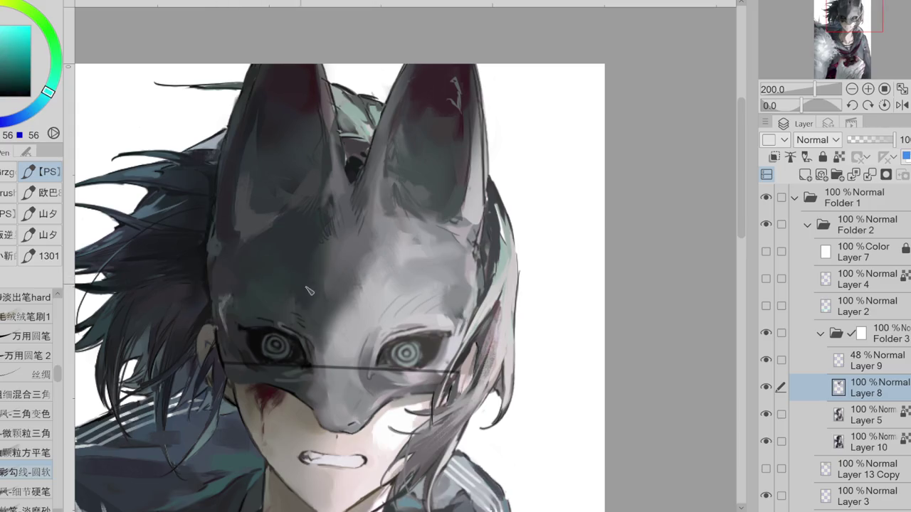
alt+click(302, 254)
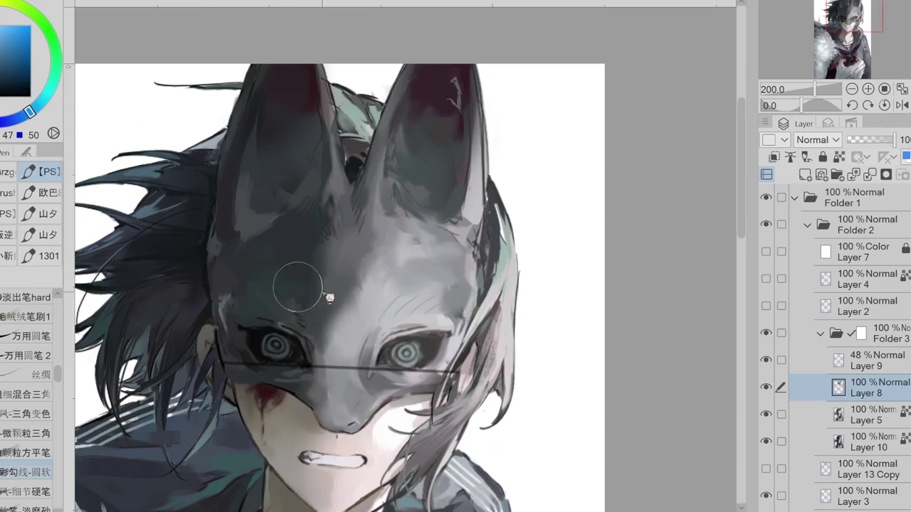
alt+click(320, 268)
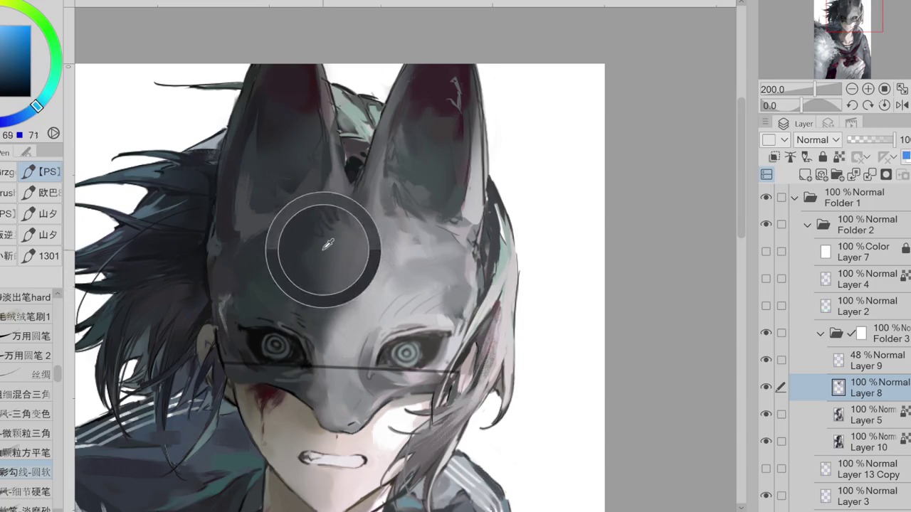
alt+click(329, 306)
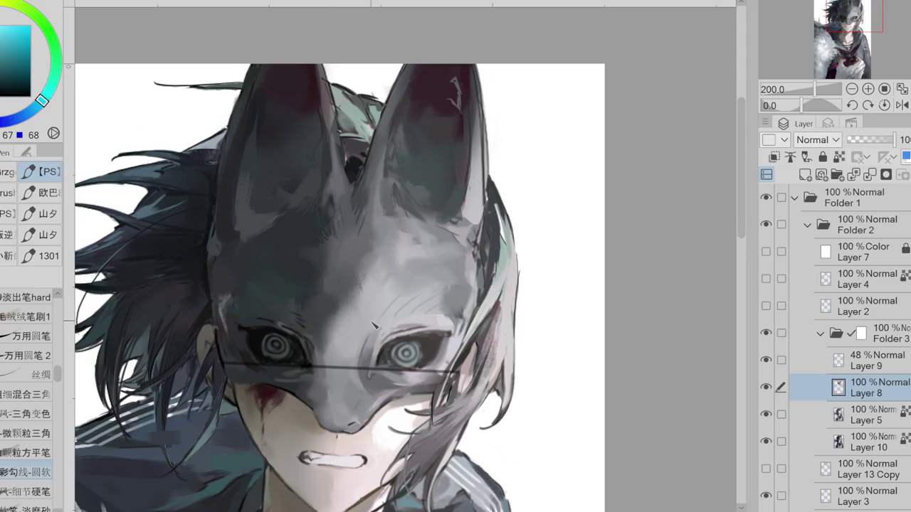
alt+click(336, 324)
alt+click(322, 322)
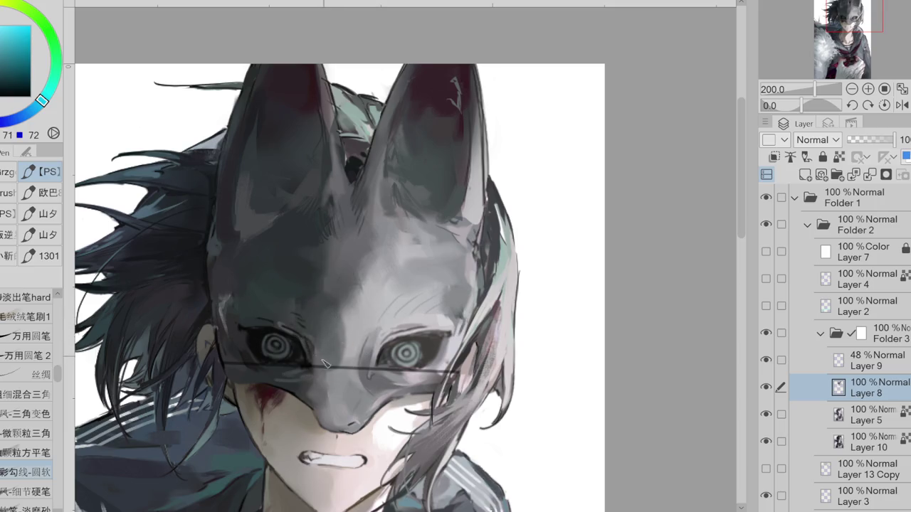
- Blend the muzzle and nose bridge with sampled mid greys, pale greys and teal-blues
alt+click(336, 354)
alt+click(337, 356)
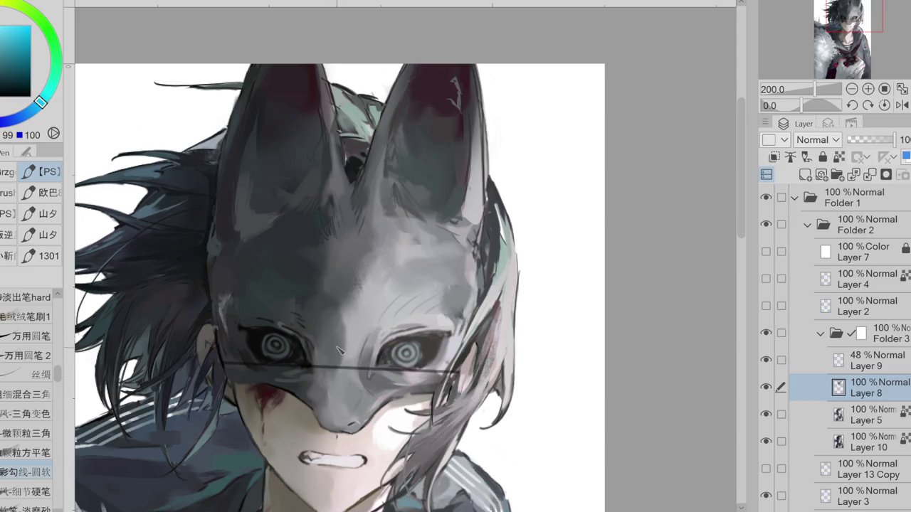
alt+click(325, 392)
alt+click(320, 395)
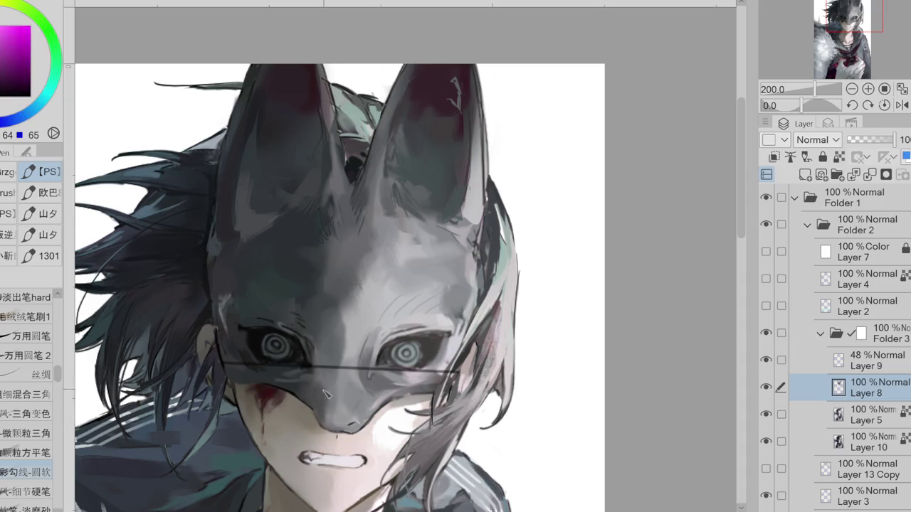
alt+click(346, 343)
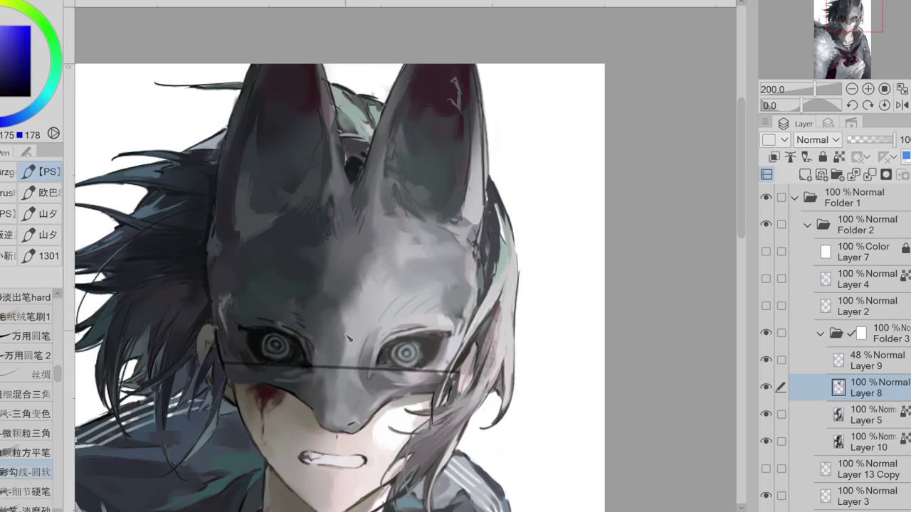
alt+click(346, 349)
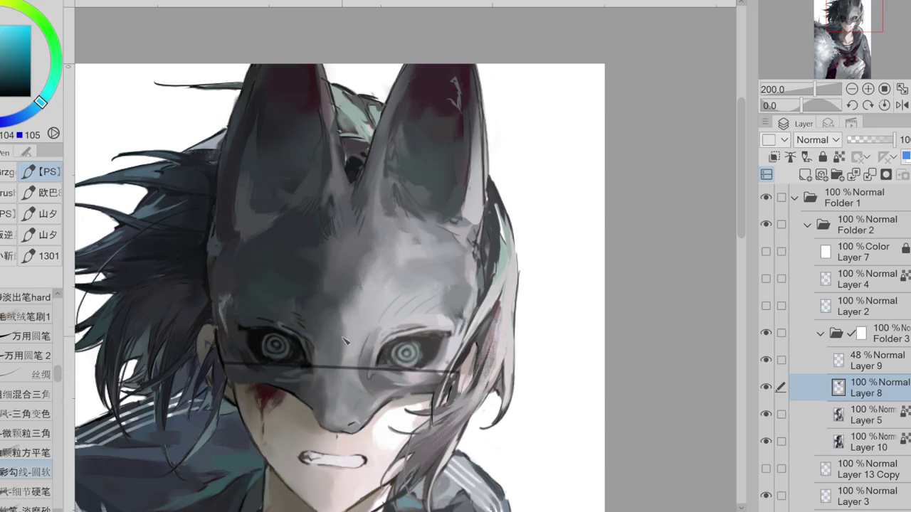
alt+click(347, 345)
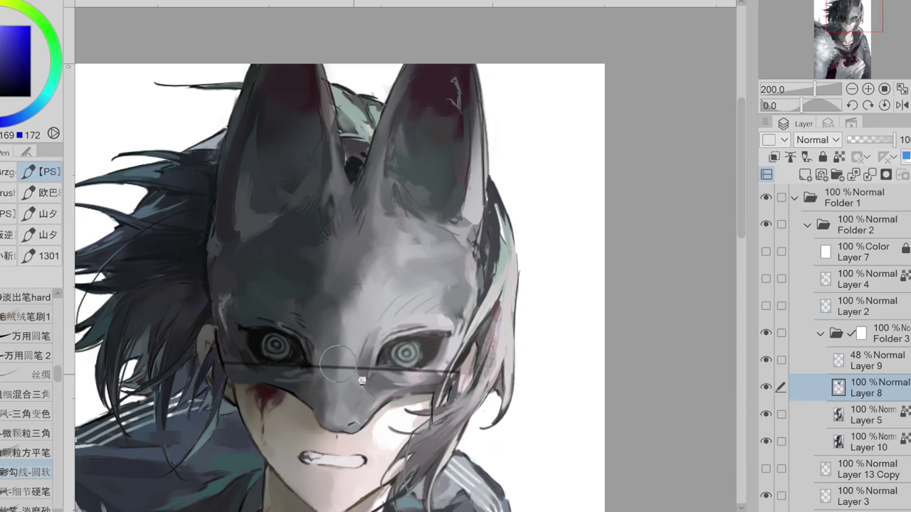
alt+click(356, 305)
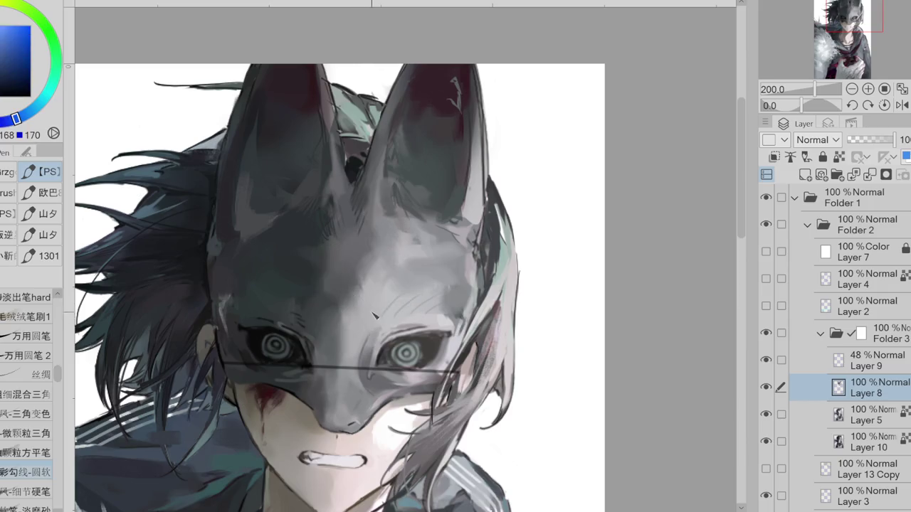
alt+click(319, 293)
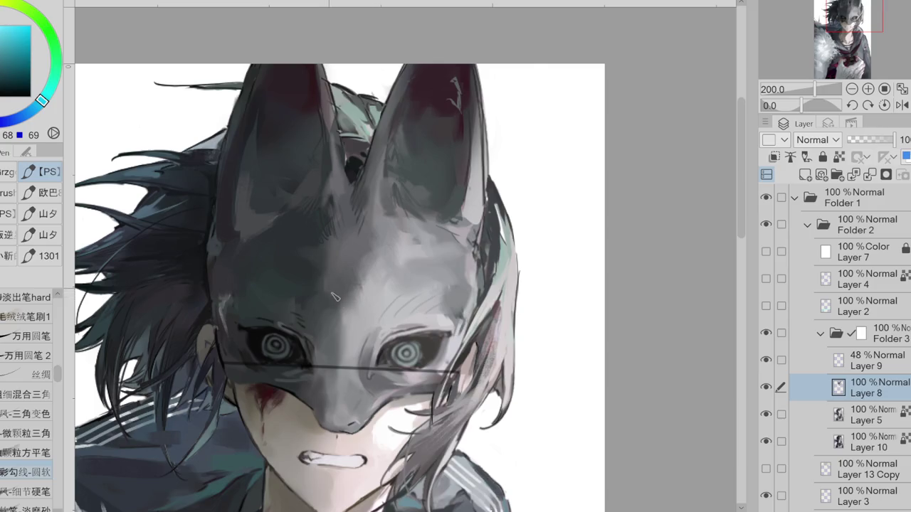
- Blend the upper left of the mask with the soft airbrush and sampled greys
key(b)
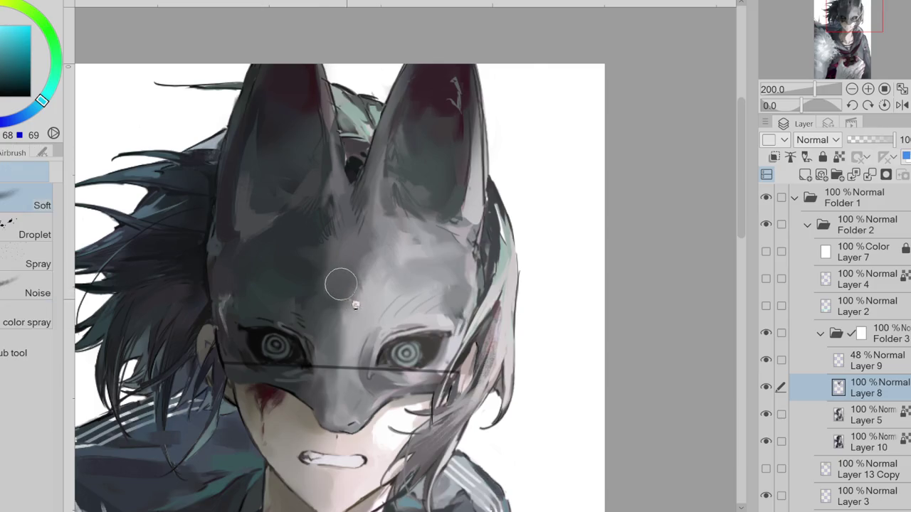
alt+click(335, 262)
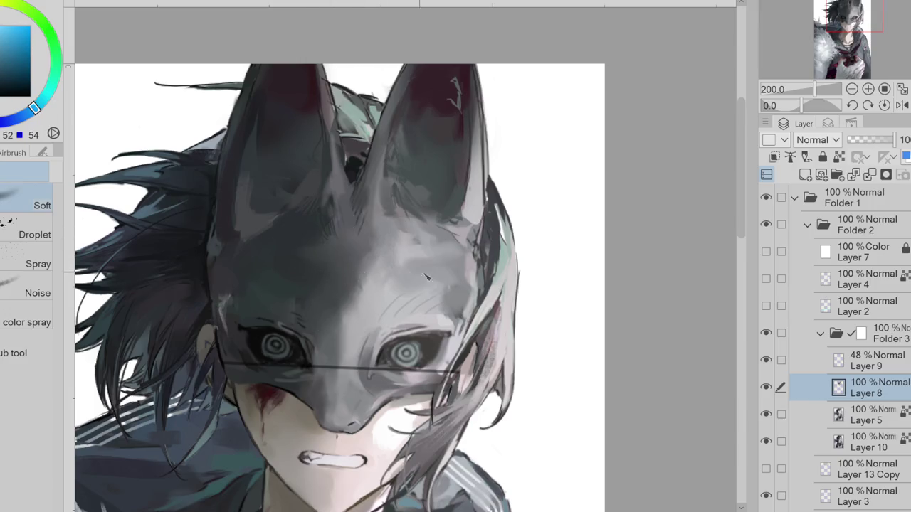
alt+click(301, 255)
alt+click(293, 228)
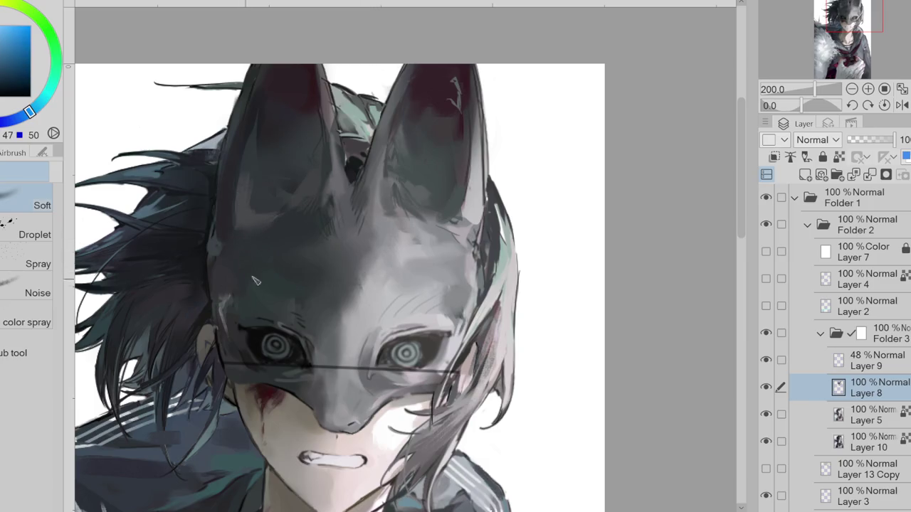
- Refine the mask's left side with the pen in dark and pale greys, then flip the canvas horizontally
key(p)
alt+click(257, 214)
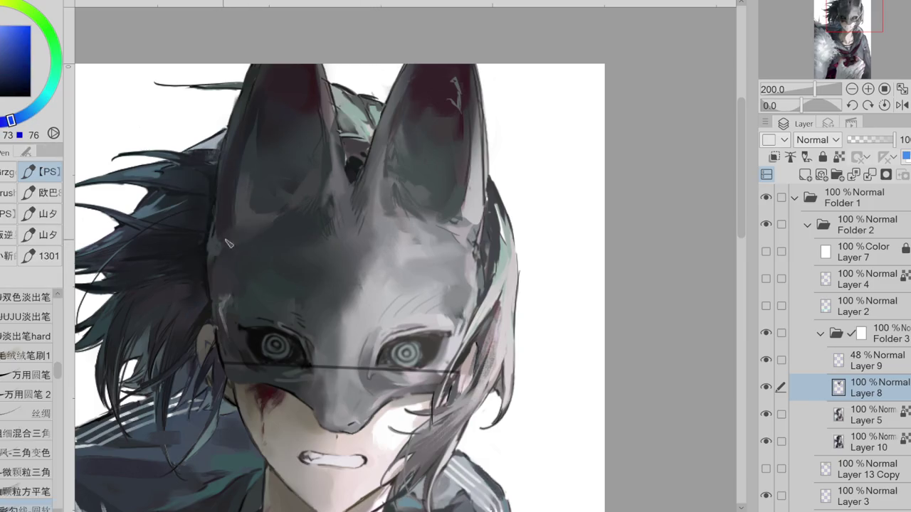
alt+click(241, 285)
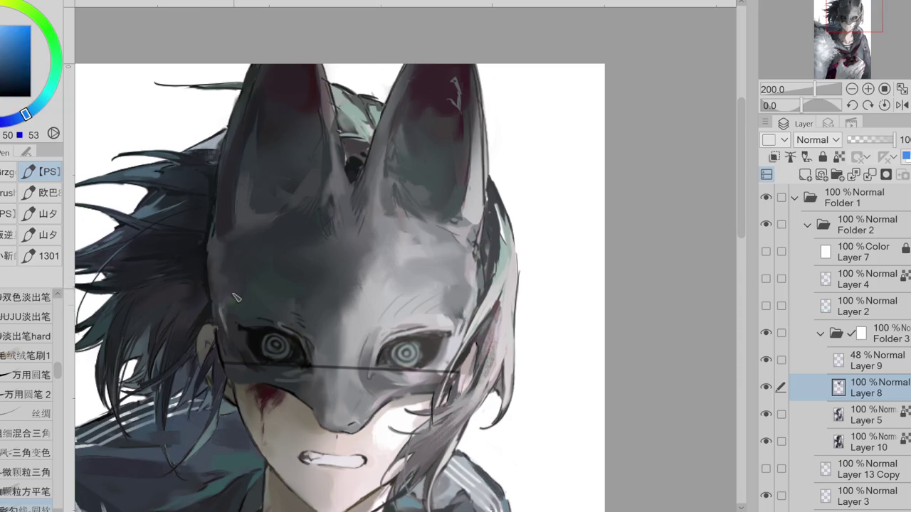
alt+click(239, 311)
alt+click(298, 314)
alt+click(288, 305)
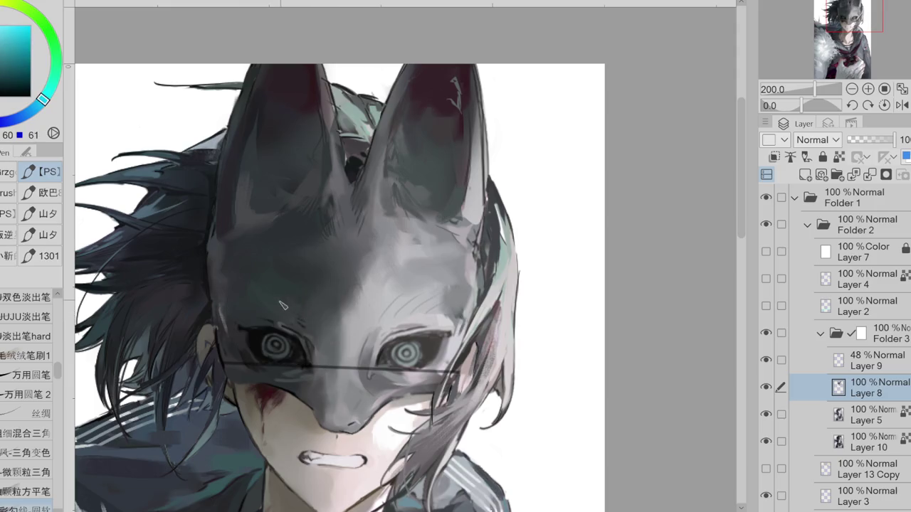
alt+click(297, 322)
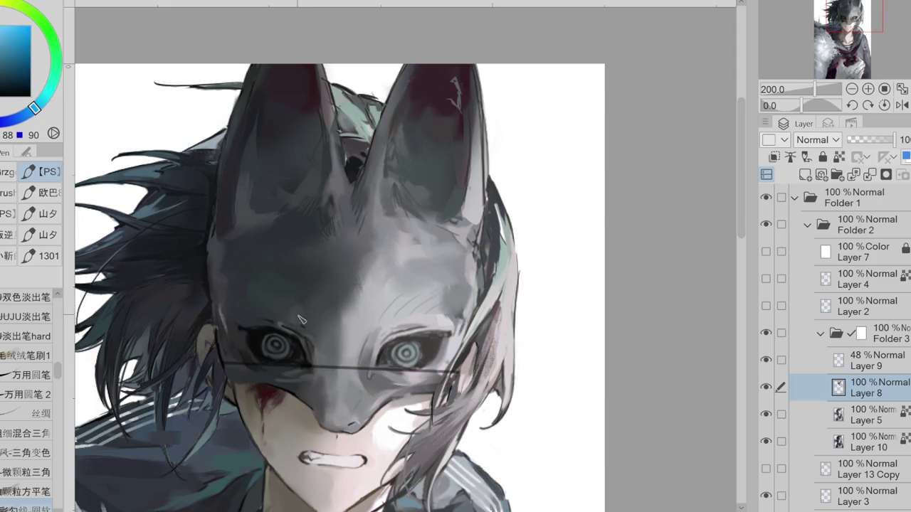
click(901, 105)
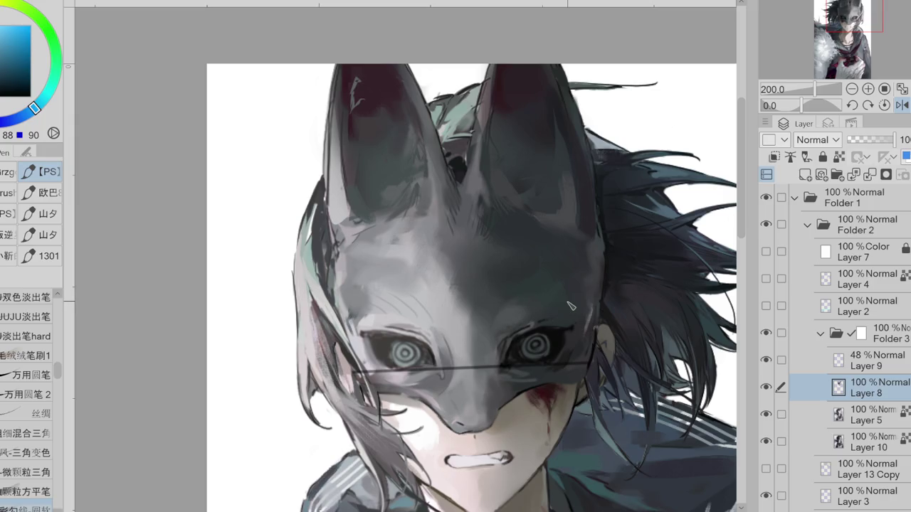
- Return the canvas to normal orientation and shade the mask's cheek with sampled greys and blue-teal tones
click(901, 105)
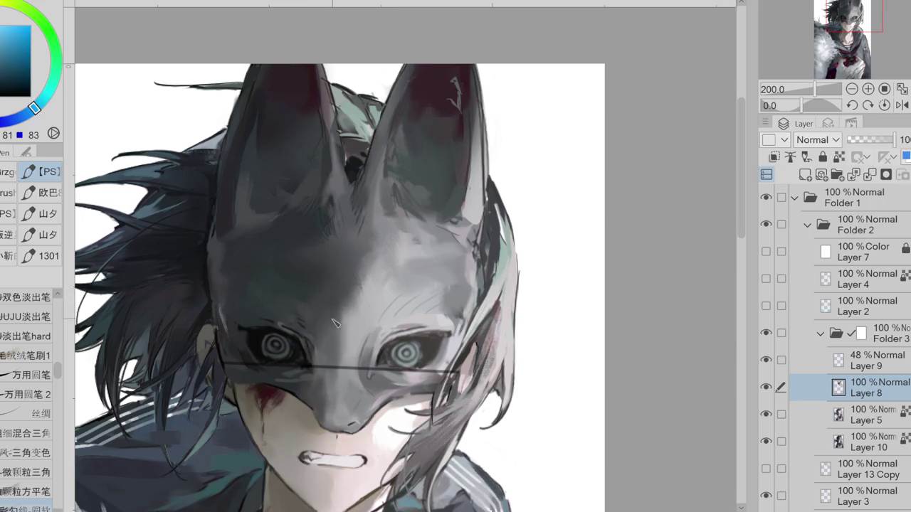
alt+click(290, 284)
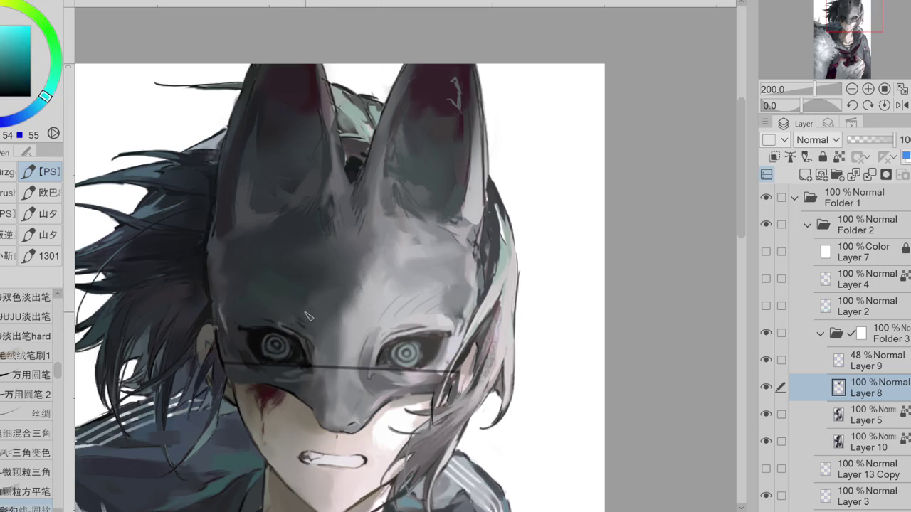
alt+click(288, 307)
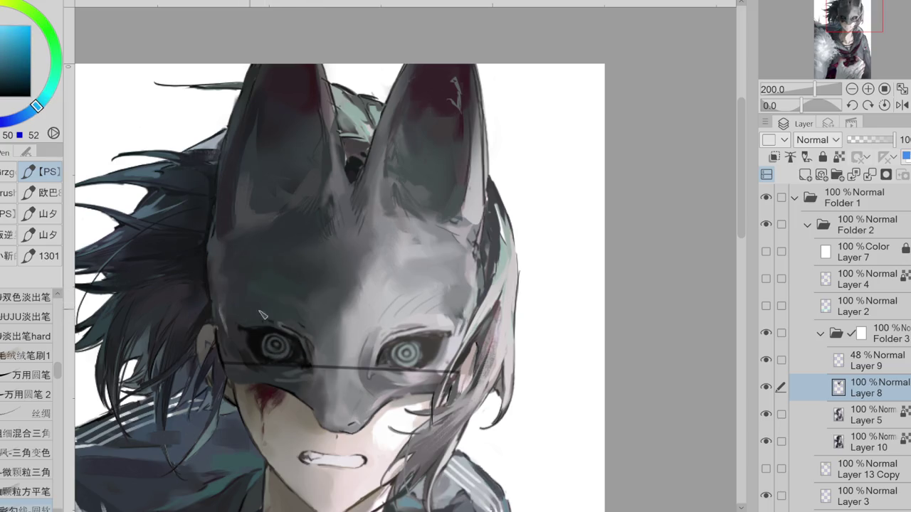
alt+click(322, 305)
alt+click(294, 281)
alt+click(277, 289)
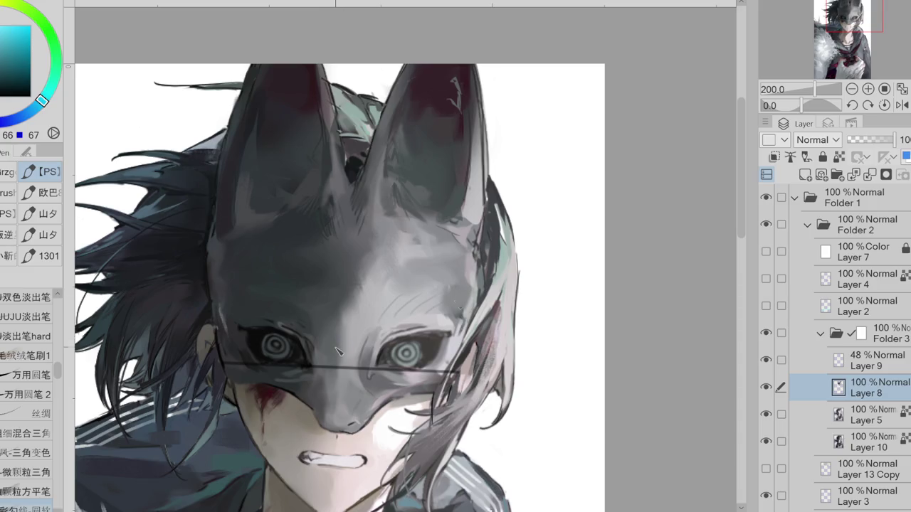
alt+click(299, 331)
alt+click(218, 295)
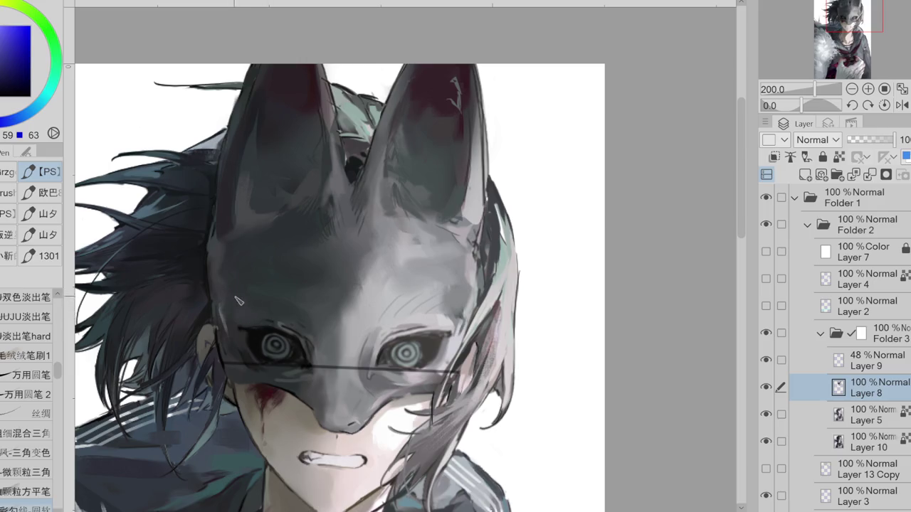
- Mirror the canvas and paint teal-grey on the mask's side with 万用圆笔 2, then unflip the canvas
alt+click(234, 302)
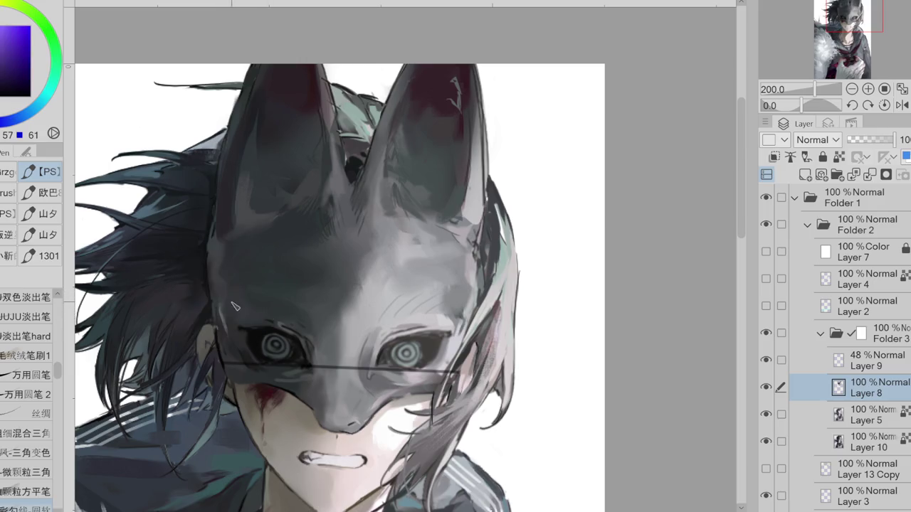
click(902, 105)
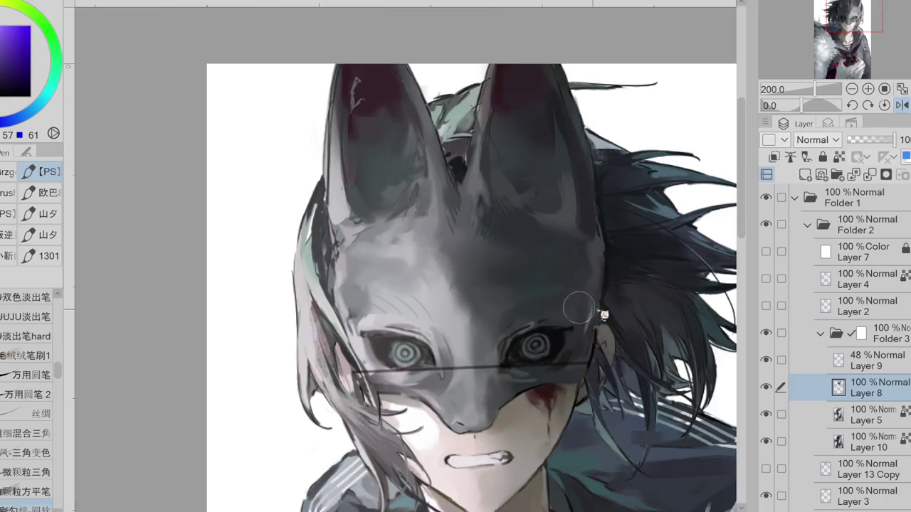
alt+click(562, 303)
alt+click(559, 299)
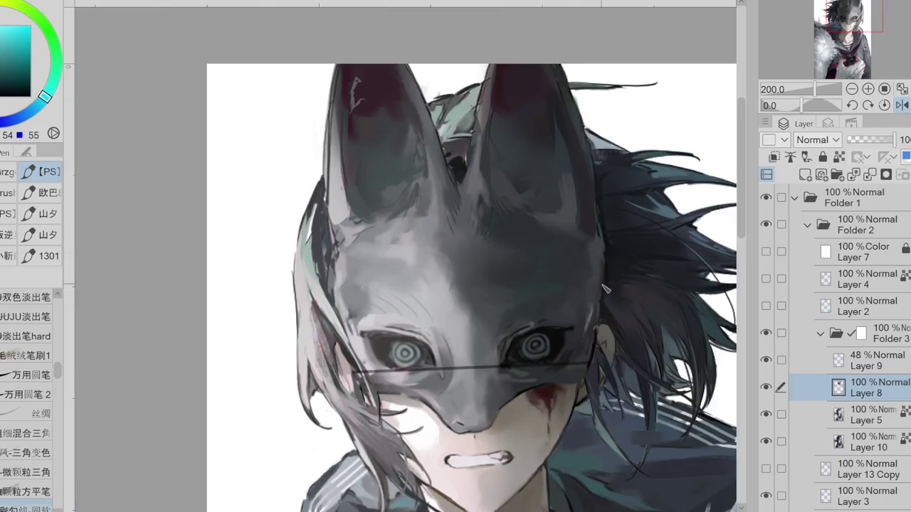
click(29, 394)
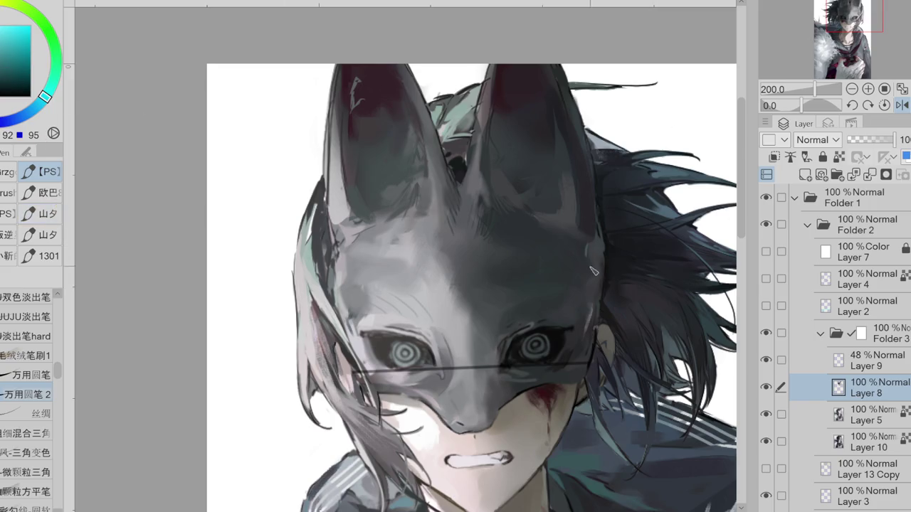
alt+click(606, 240)
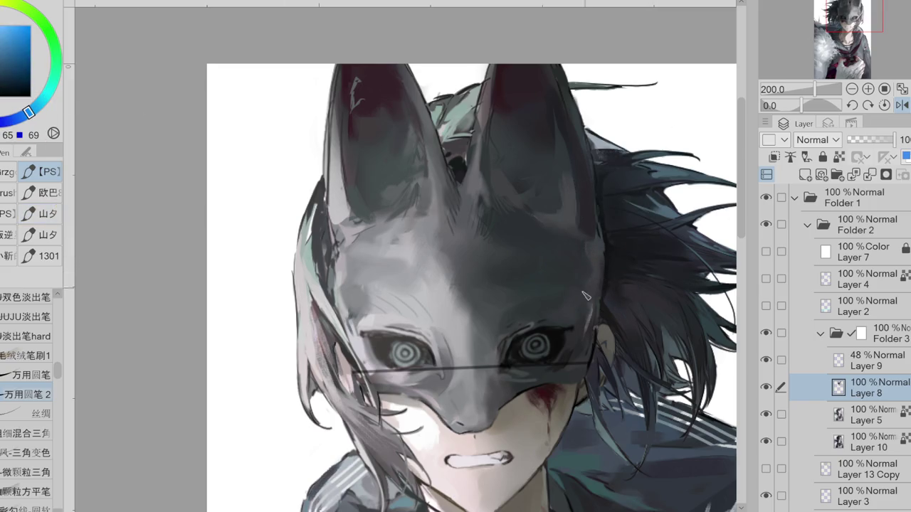
alt+click(502, 326)
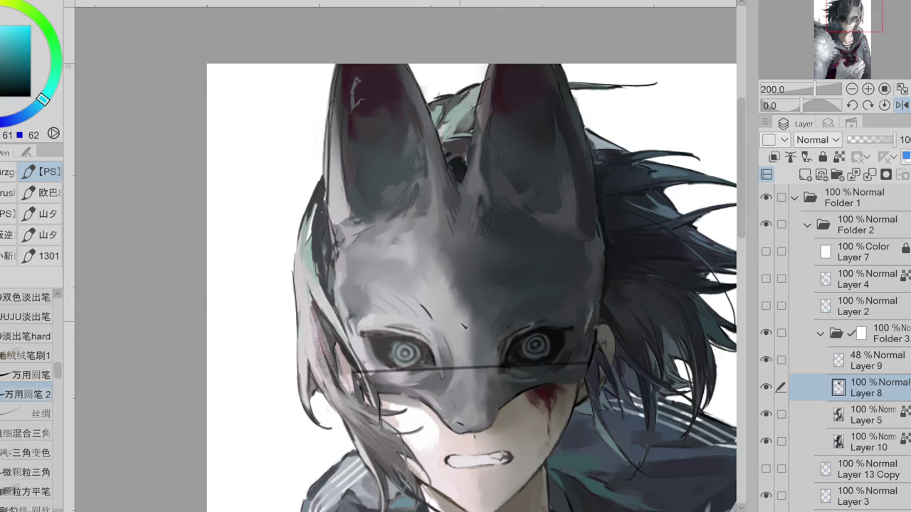
click(901, 104)
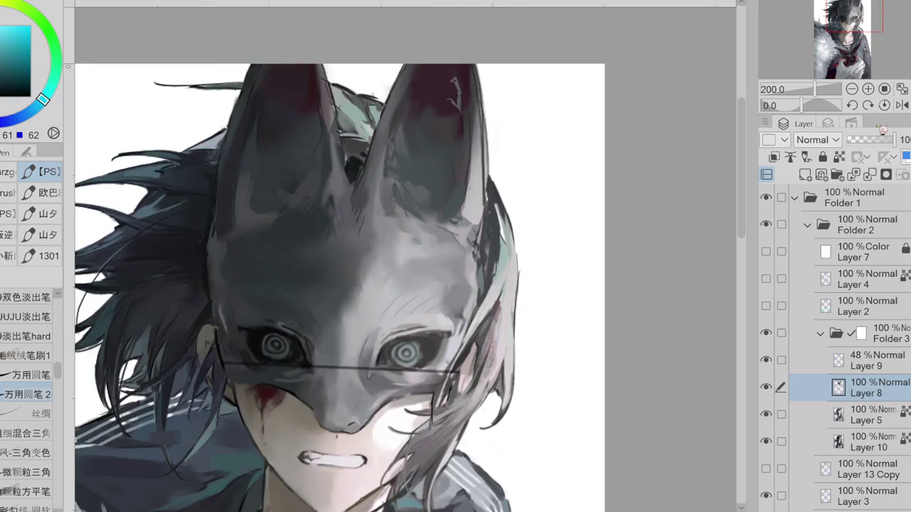
- Sample mask greys and paint a light grey stroke down the mask's left edge
alt+click(223, 315)
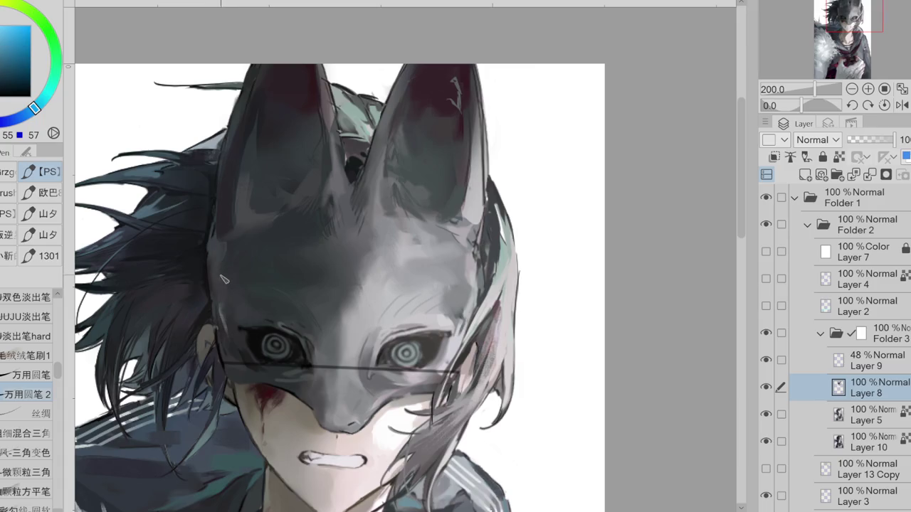
alt+click(225, 317)
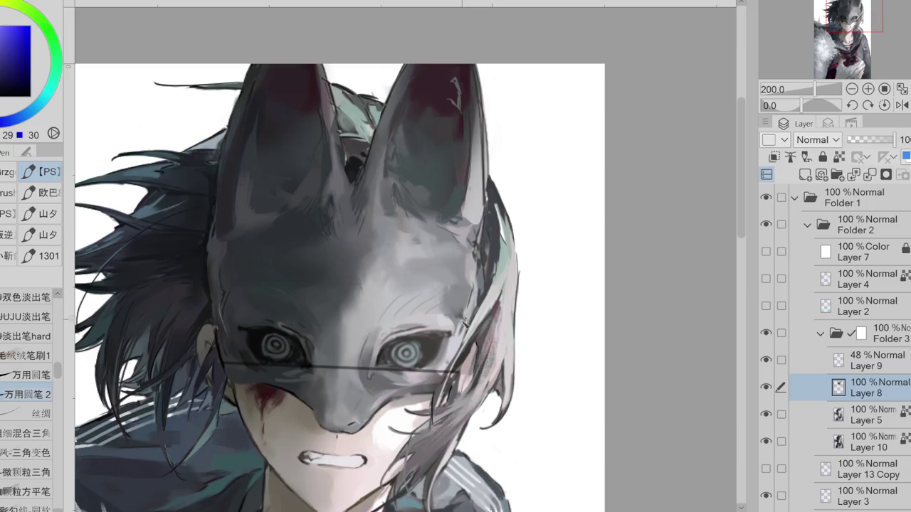
alt+click(465, 312)
drag(467, 308, 467, 311)
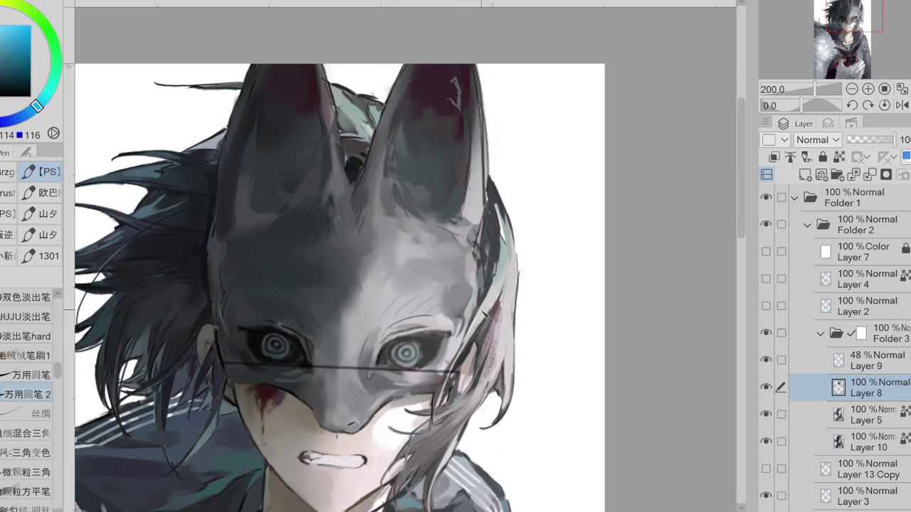
mouse_move(378, 331)
mouse_down()
mouse_move(367, 340)
mouse_move(299, 324)
mouse_up()
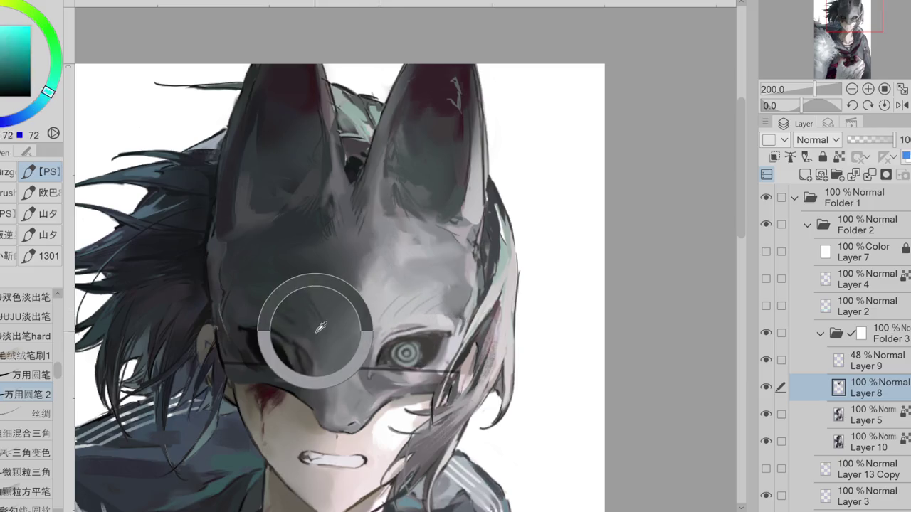
click(217, 287)
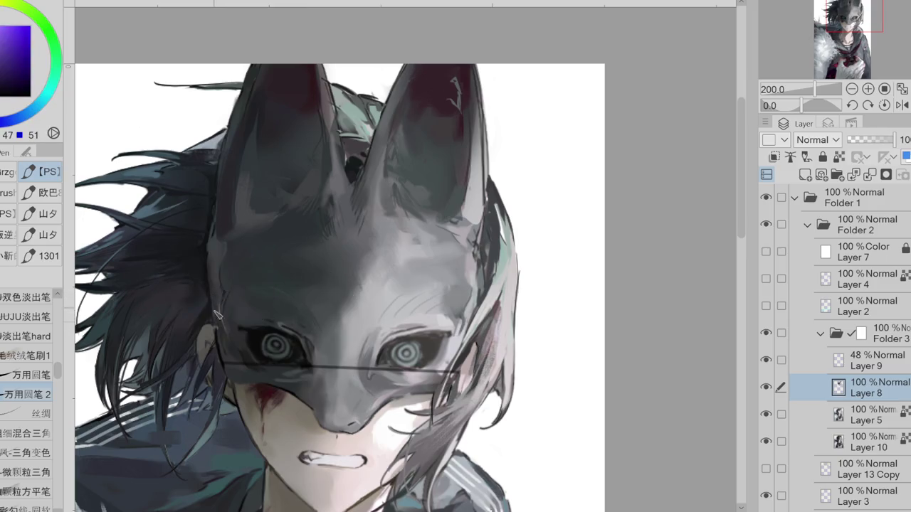
click(218, 246)
drag(218, 280, 226, 340)
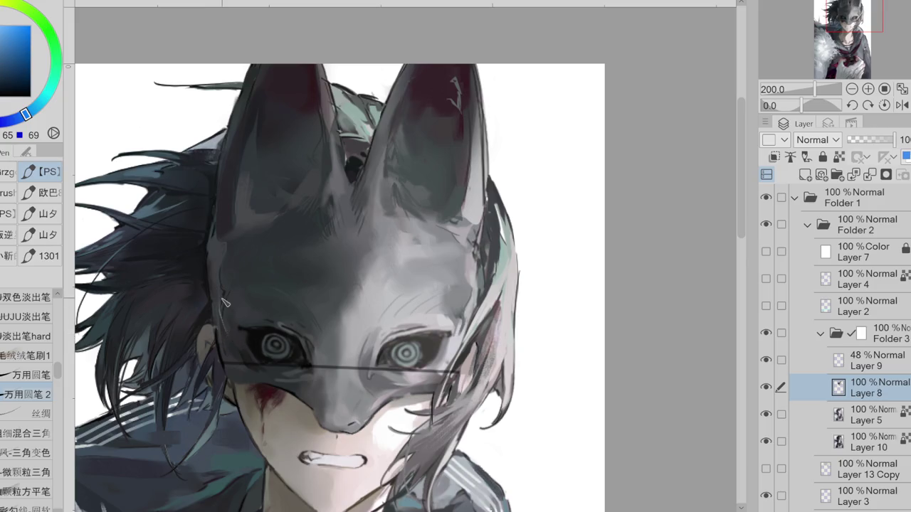
- Pick up dark blue and purple-blue tones from the mask's ear, plus a teal and a blue-grey
click(225, 329)
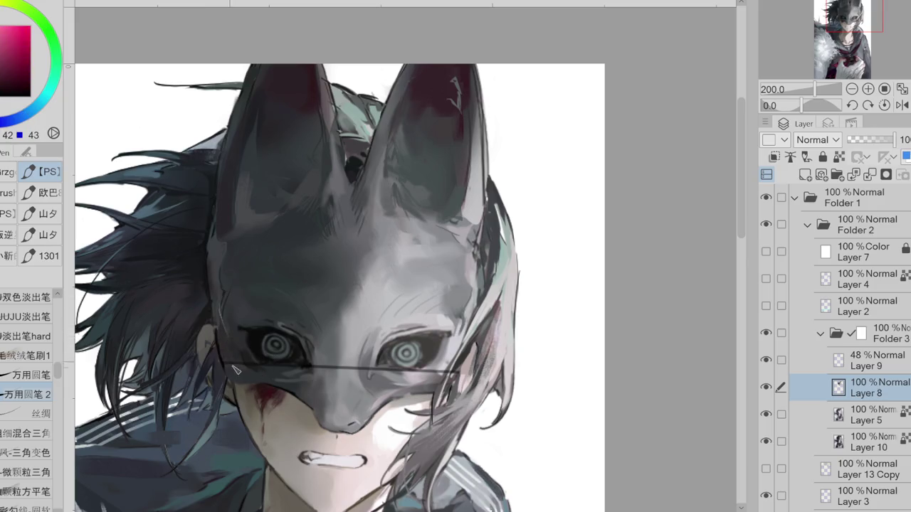
alt+click(231, 248)
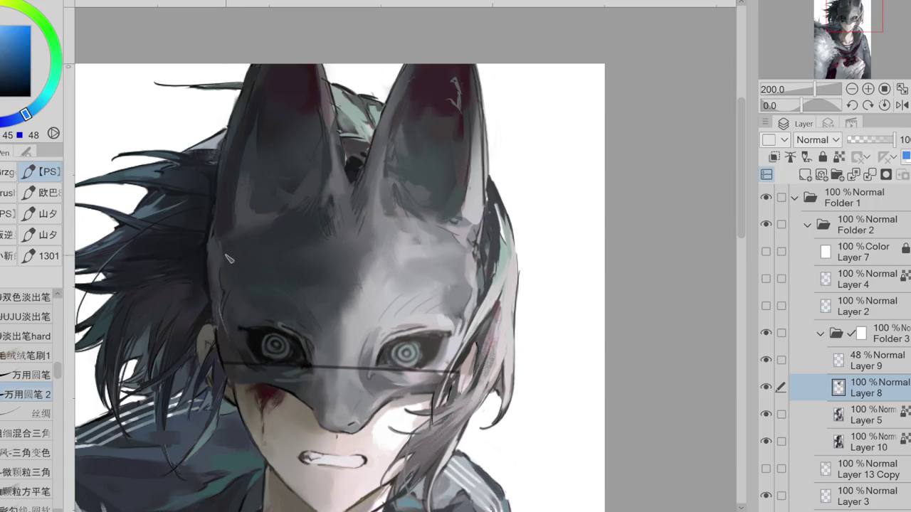
alt+click(247, 126)
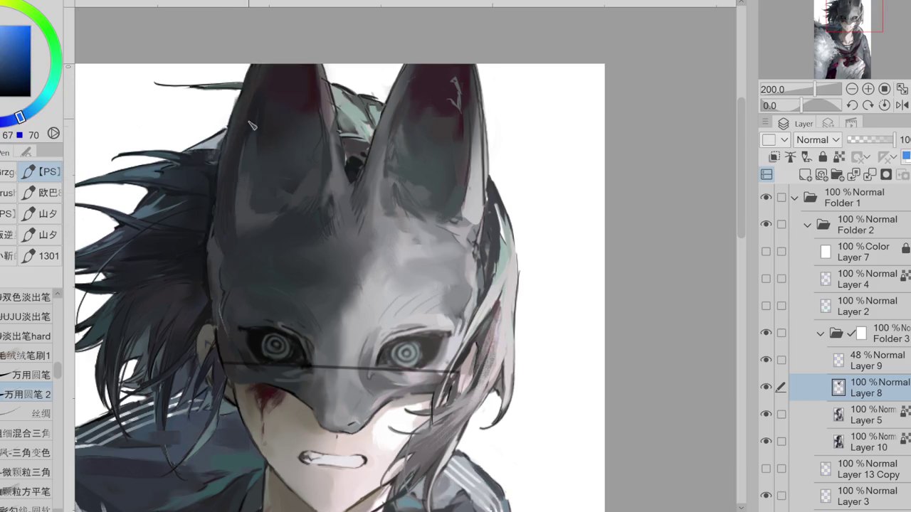
alt+click(251, 158)
alt+click(243, 109)
alt+click(262, 113)
alt+click(259, 114)
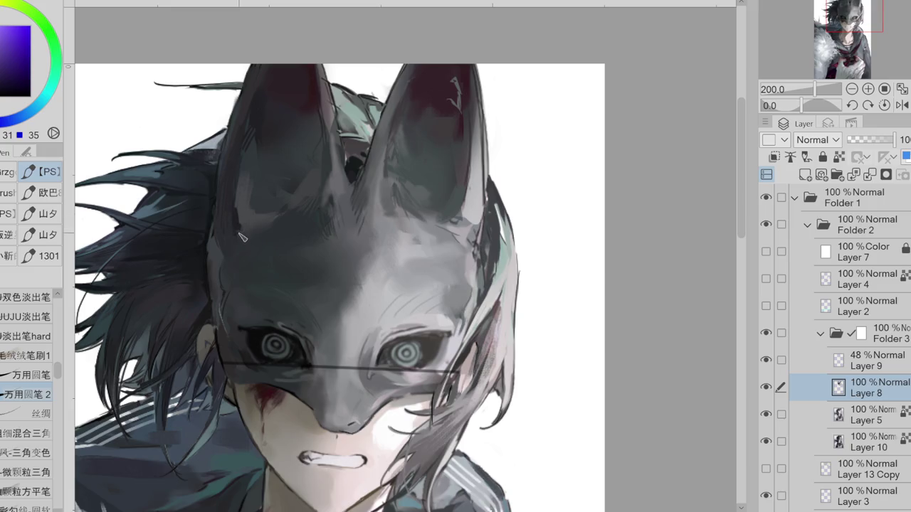
alt+click(457, 227)
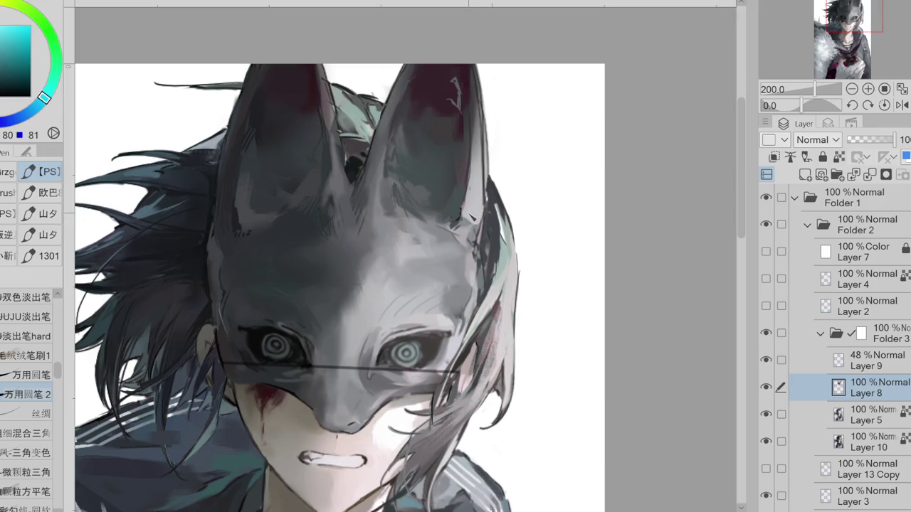
alt+click(472, 197)
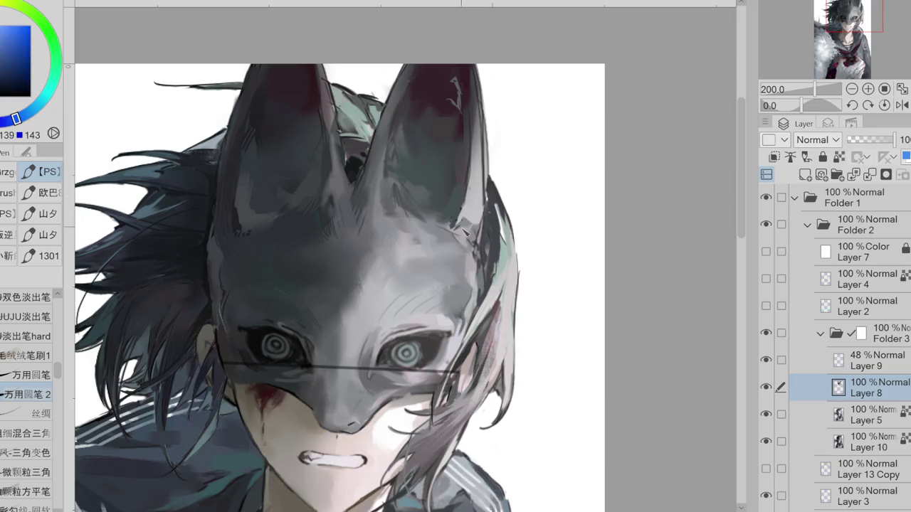
- Lighten the right ear's outer edge with the grainy flat brush, undoing one stray soft stroke
click(25, 492)
drag(523, 235, 488, 179)
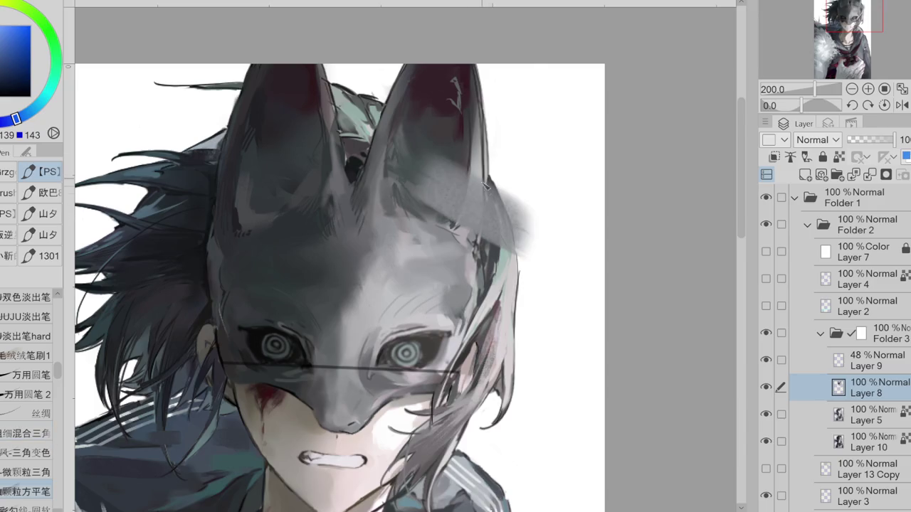
key(ctrl+z)
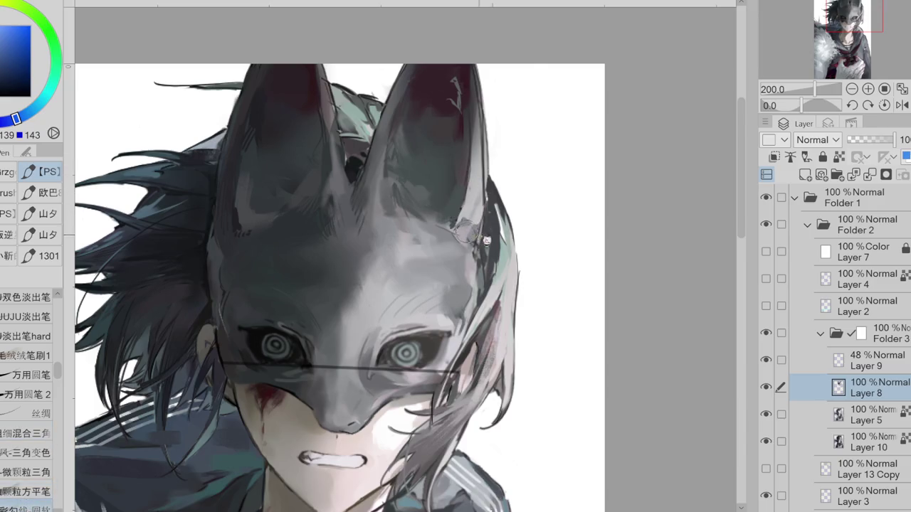
alt+click(473, 233)
drag(476, 233, 478, 112)
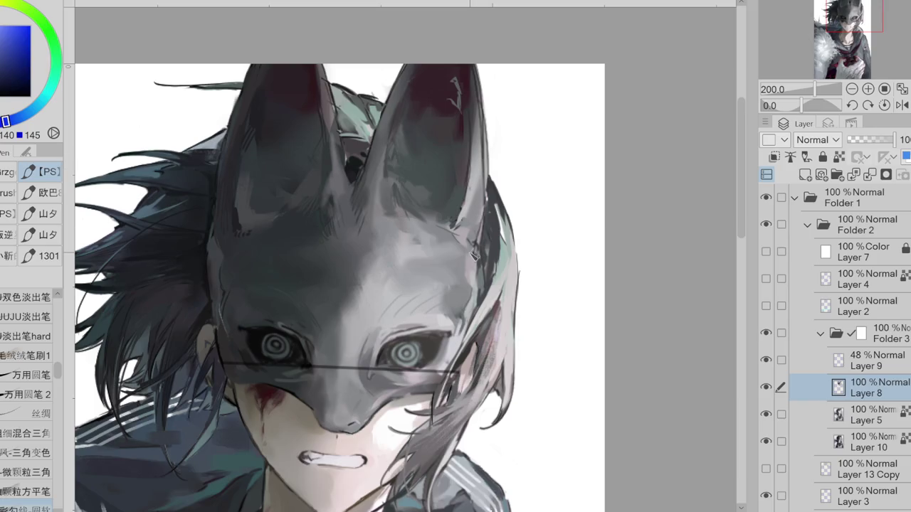
- Gather lighter and darker greys and a teal shift from the mask for further shading
alt+click(466, 230)
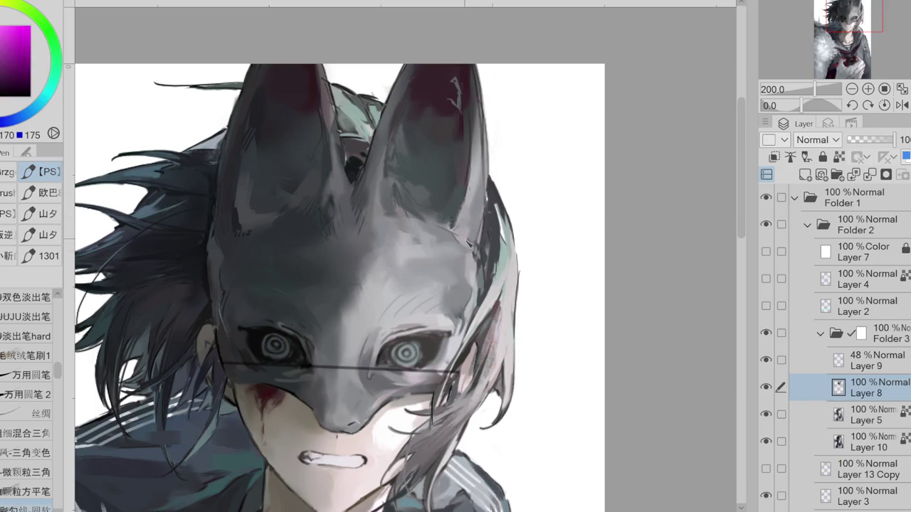
alt+click(474, 263)
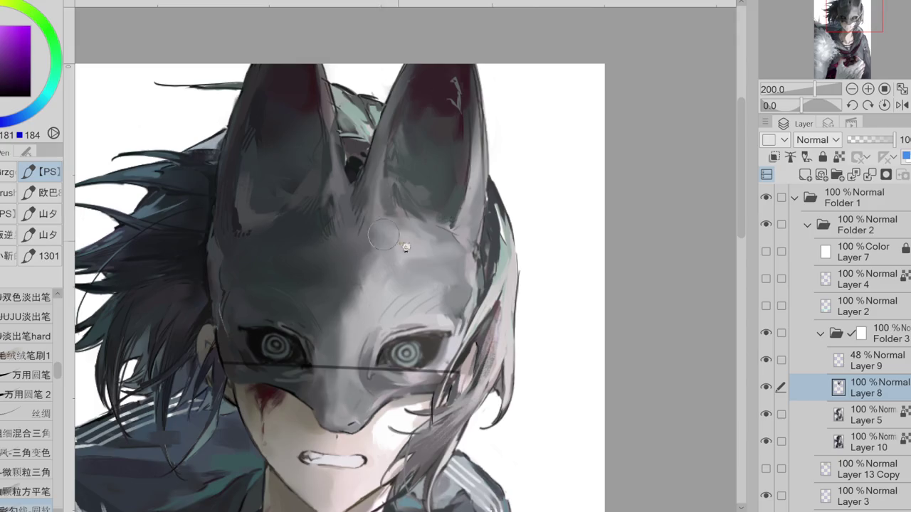
alt+click(347, 245)
alt+click(279, 218)
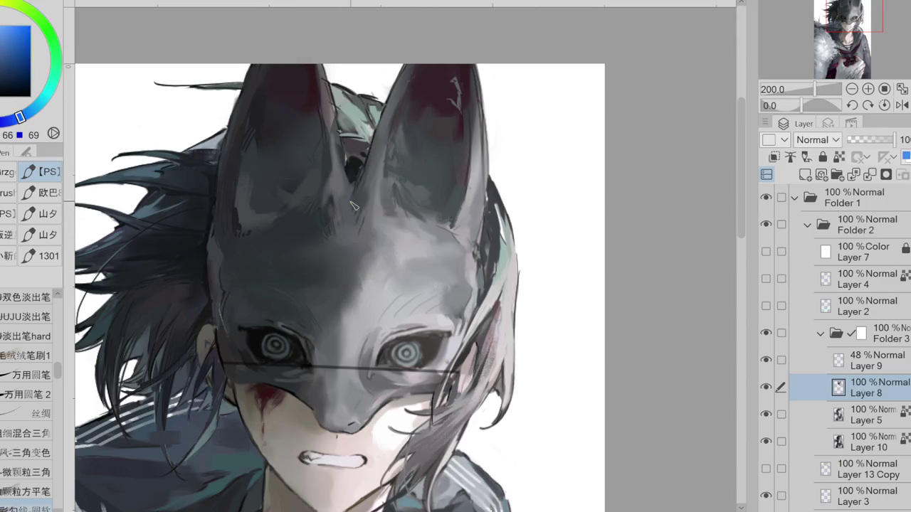
alt+click(301, 212)
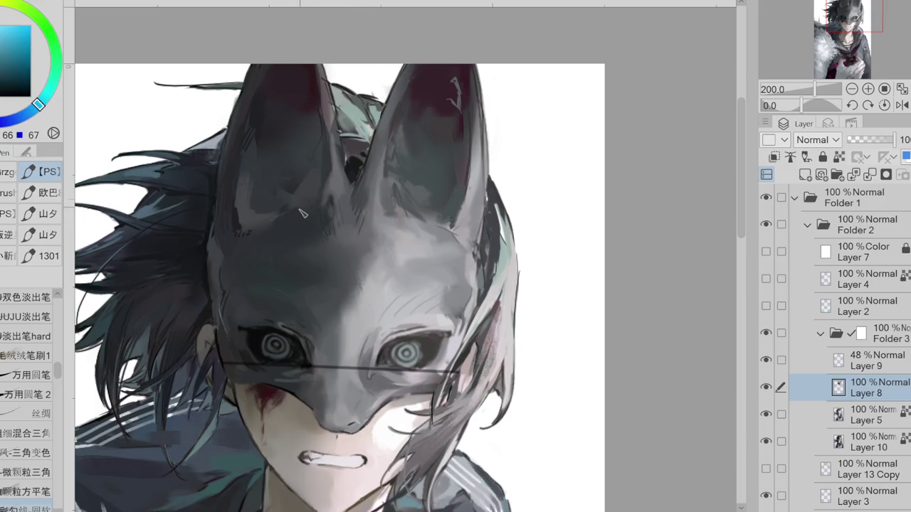
alt+click(233, 257)
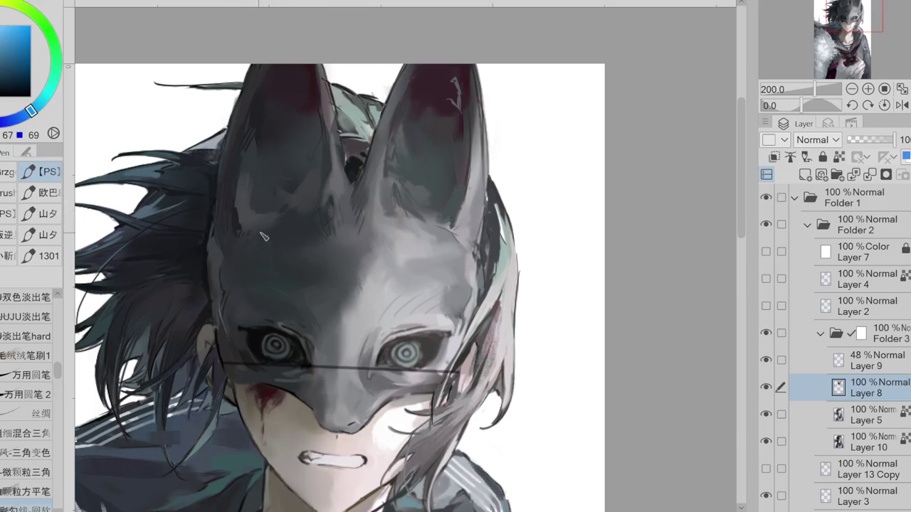
alt+click(452, 245)
alt+click(411, 248)
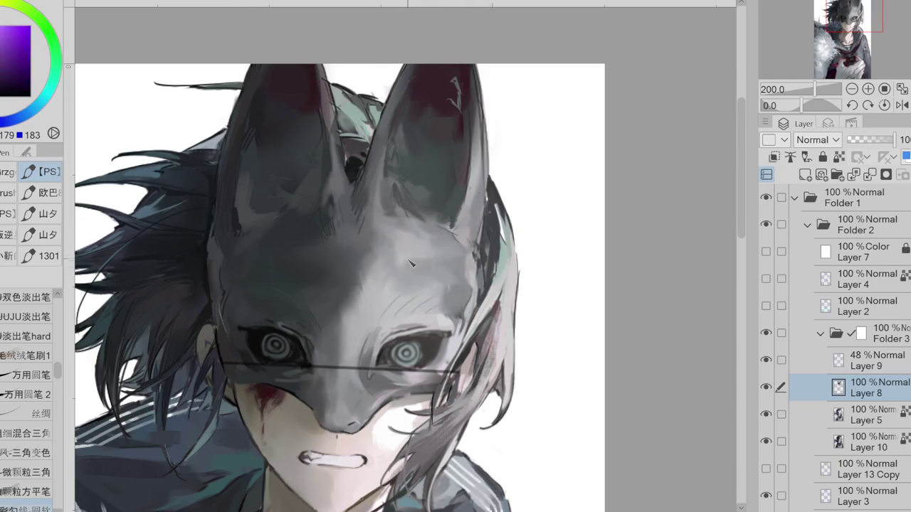
scroll(433, 283, down, 1)
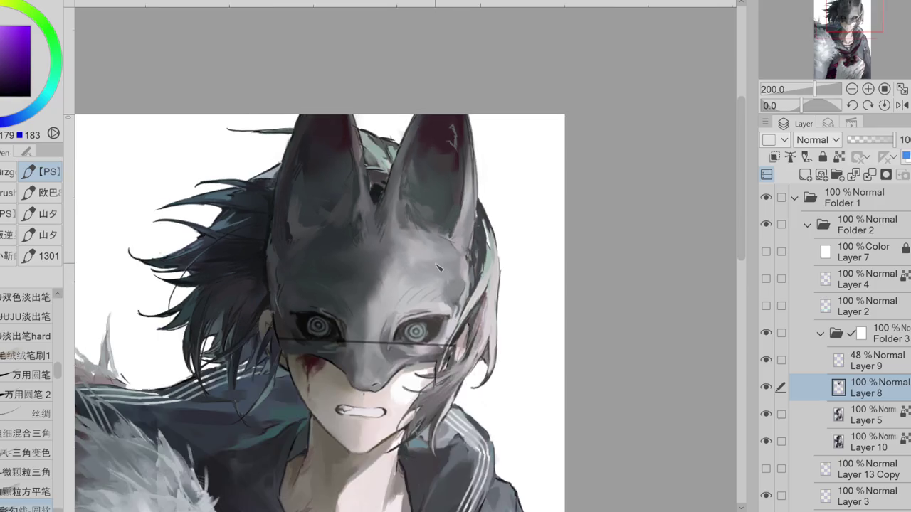
- Sample dark tones, dark red and mid greys from both of the mask's ears
click(766, 386)
click(765, 386)
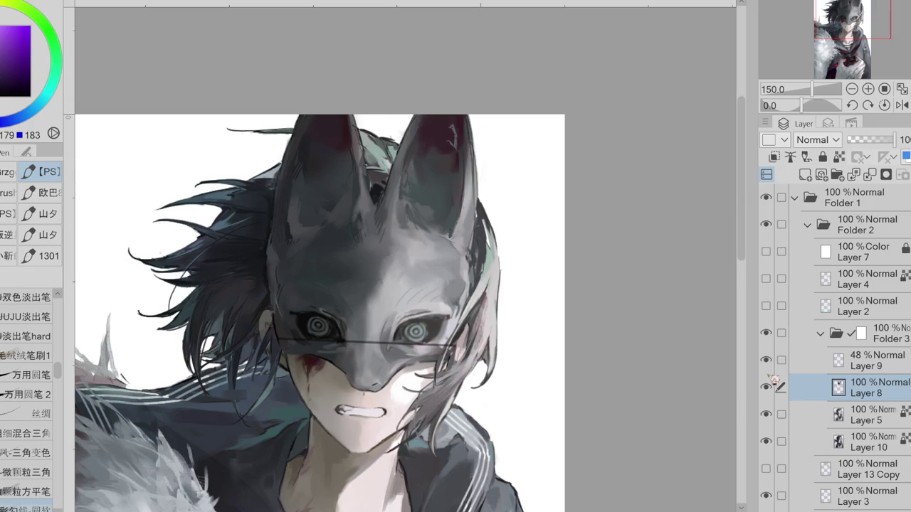
alt+click(305, 153)
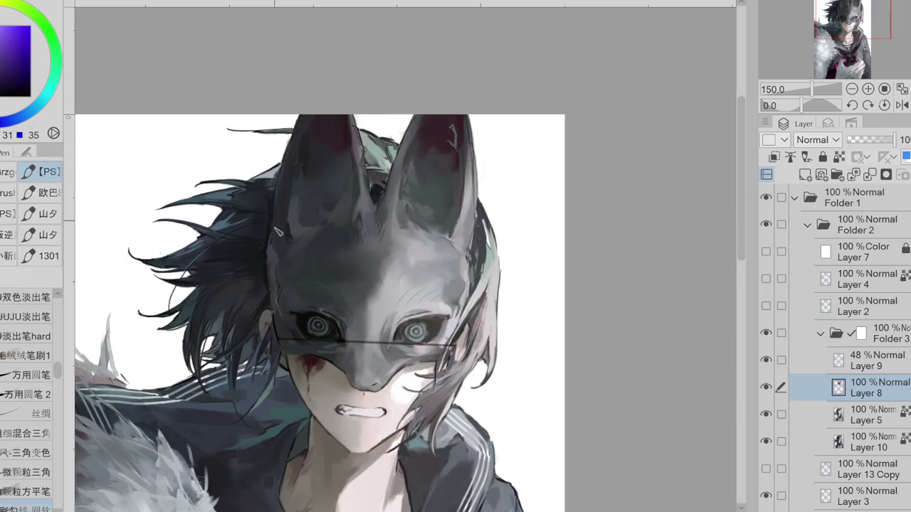
alt+click(302, 151)
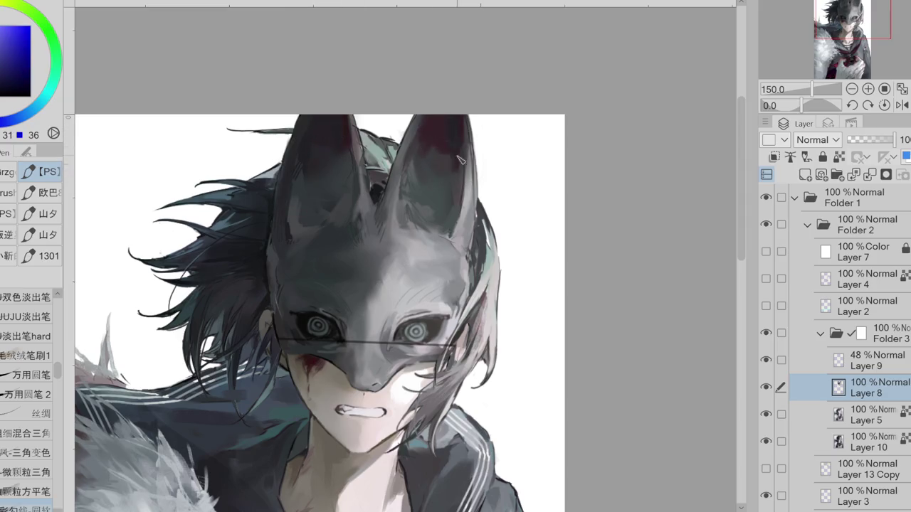
alt+click(453, 155)
alt+click(406, 164)
alt+click(402, 152)
alt+click(426, 119)
alt+click(355, 147)
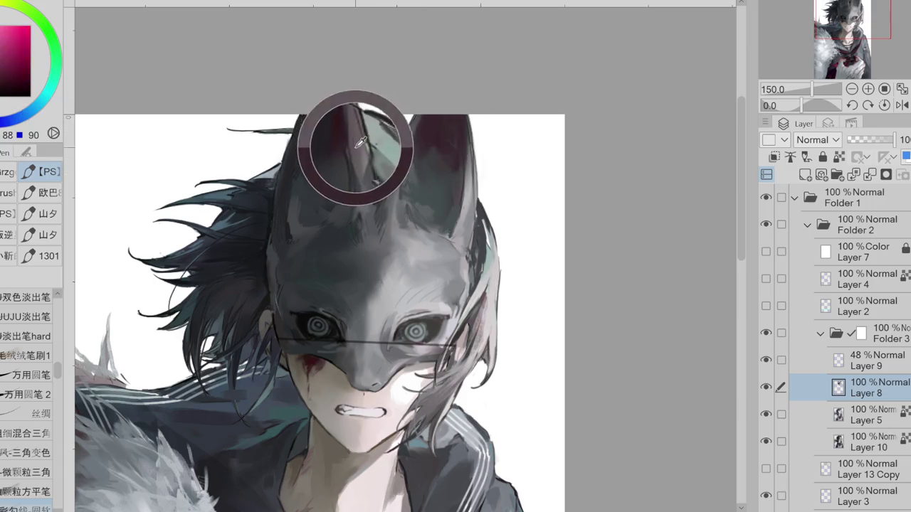
- Choose a dark bluish grey and deepen the shading on the mask's left ear
alt+click(361, 178)
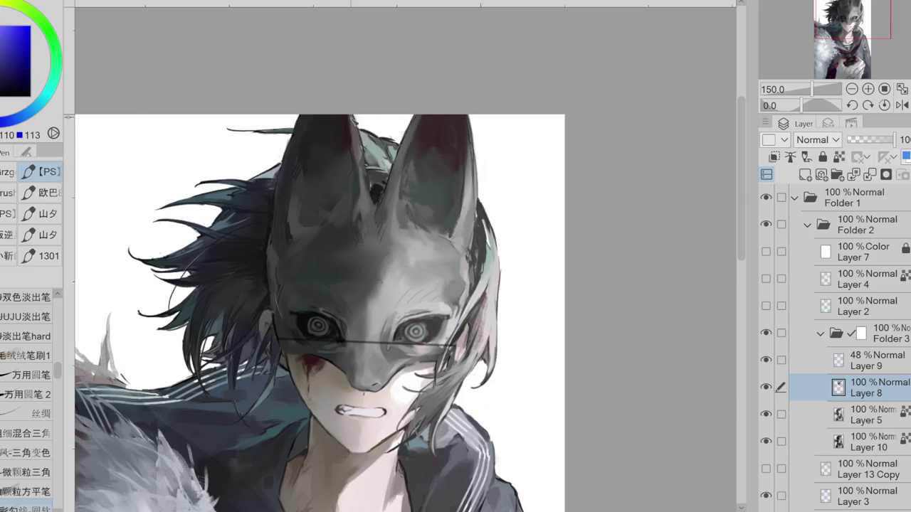
alt+click(364, 152)
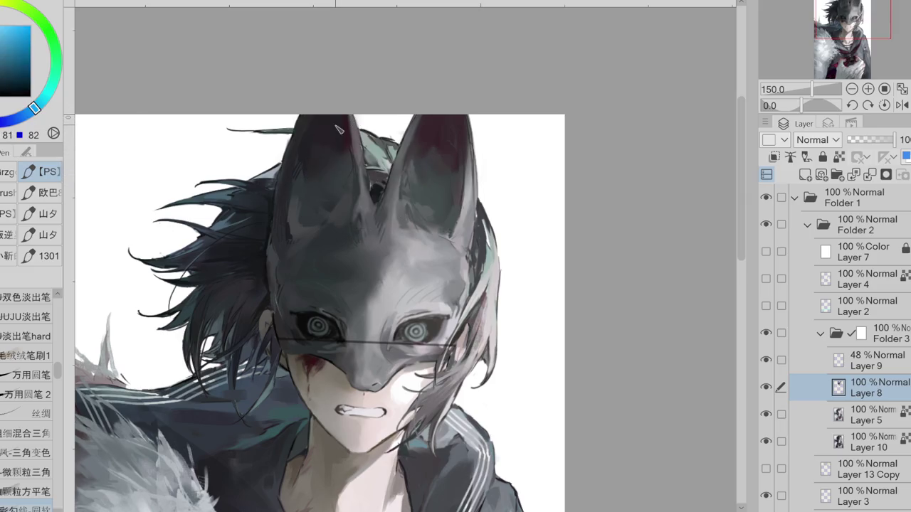
alt+click(358, 135)
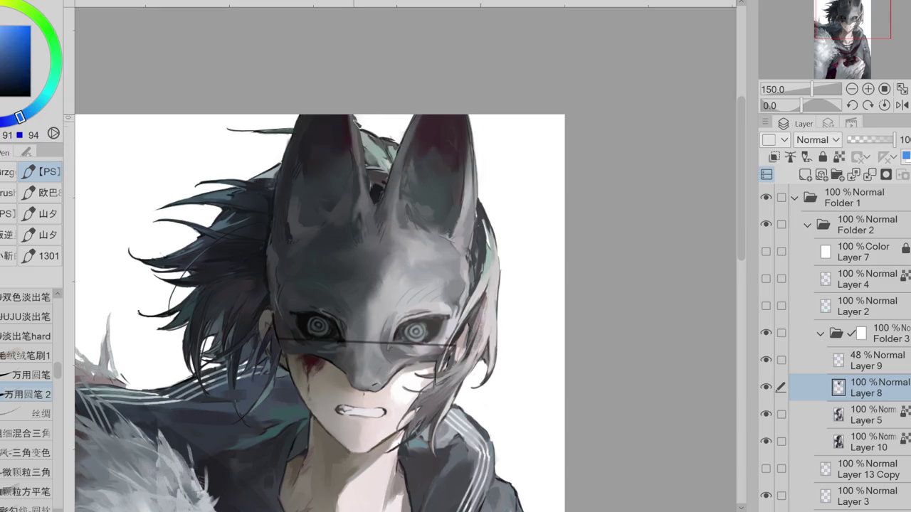
alt+click(357, 147)
alt+click(474, 139)
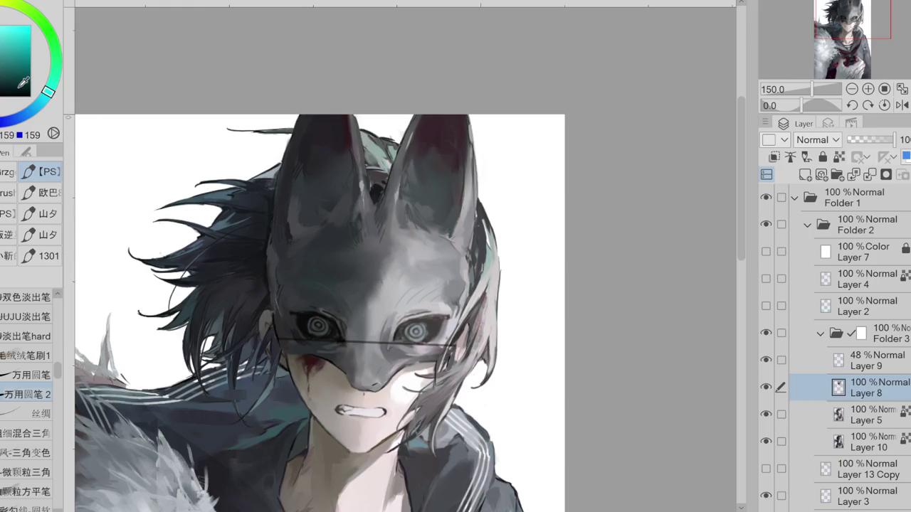
alt+click(403, 236)
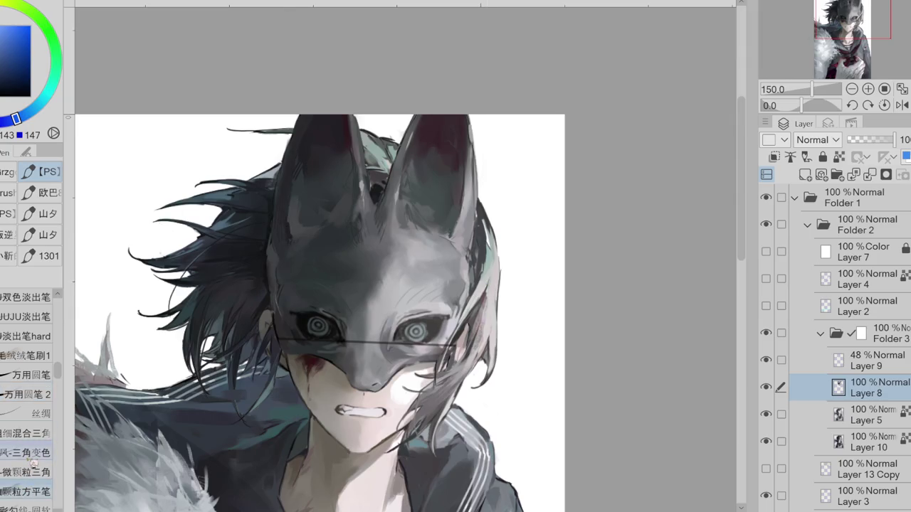
mouse_move(294, 166)
mouse_down()
mouse_move(303, 146)
mouse_move(277, 225)
mouse_up()
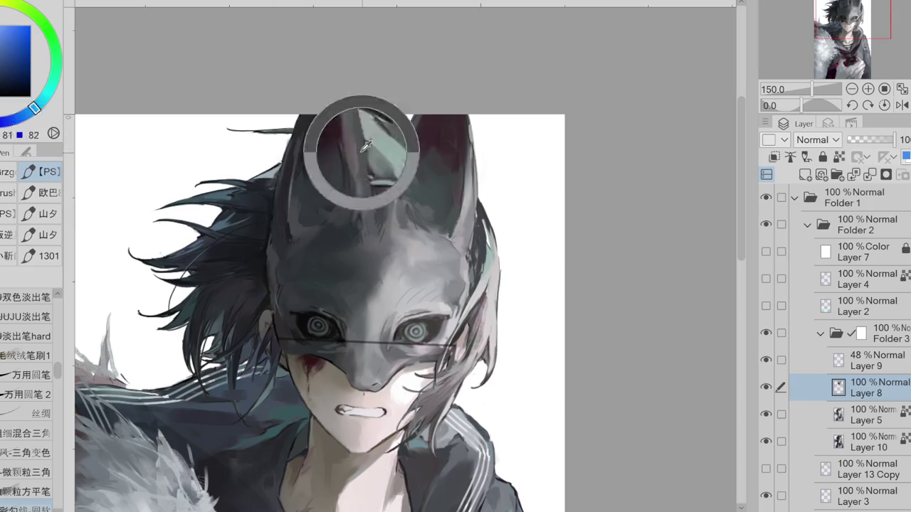
- Sample the dark greys around the mask's eye and the lighter greys beside it
alt+click(320, 158)
alt+click(285, 175)
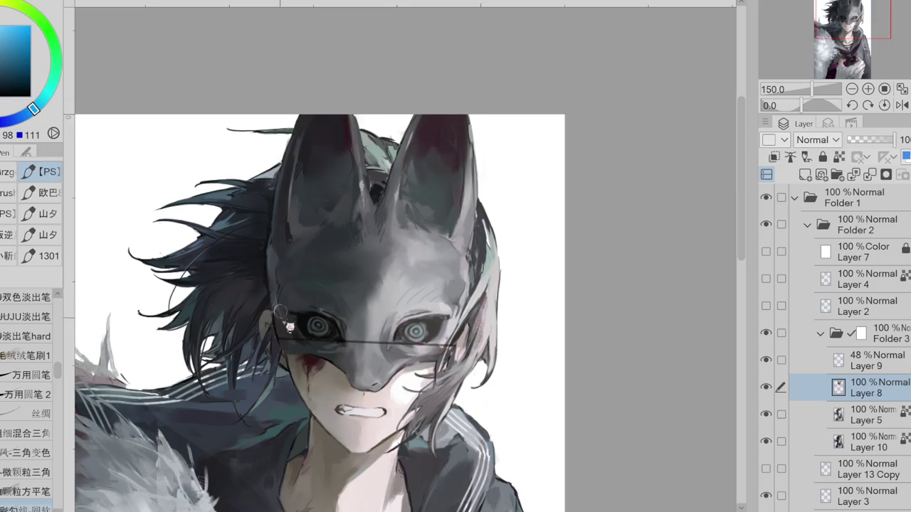
alt+click(283, 318)
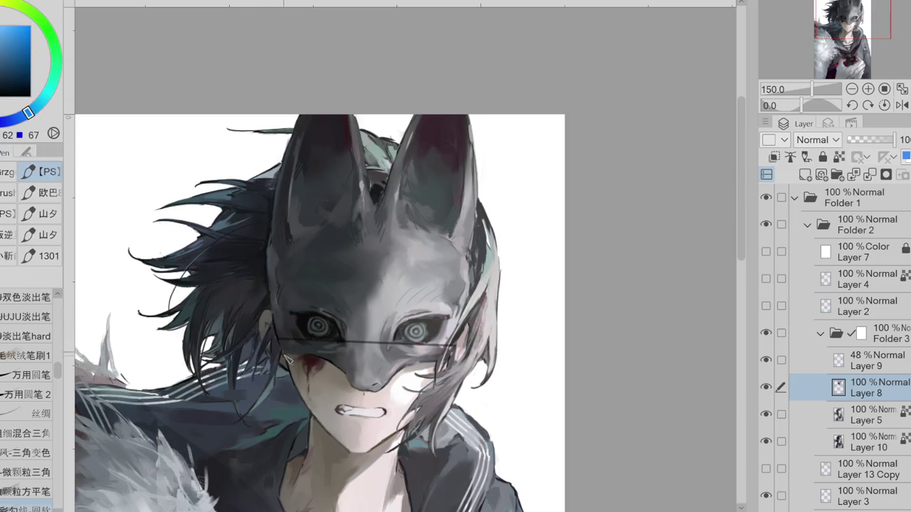
alt+click(289, 285)
alt+click(306, 305)
alt+click(297, 317)
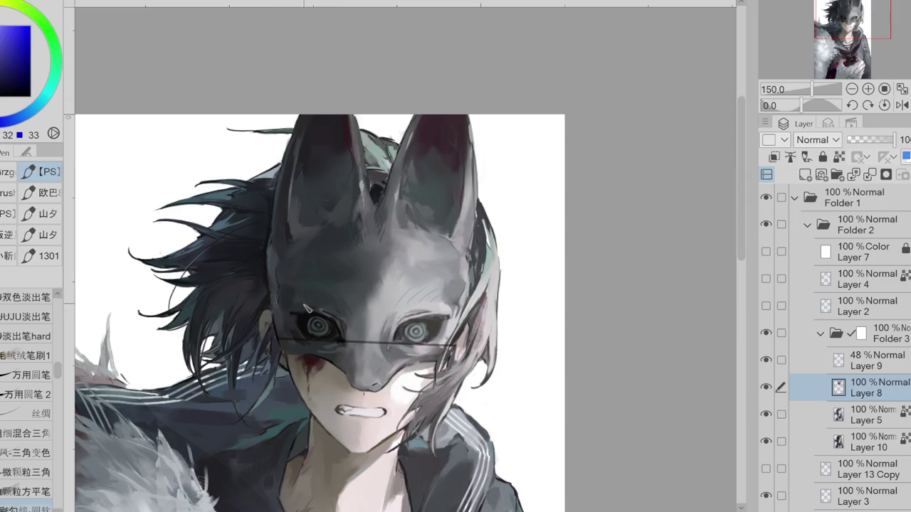
alt+click(459, 304)
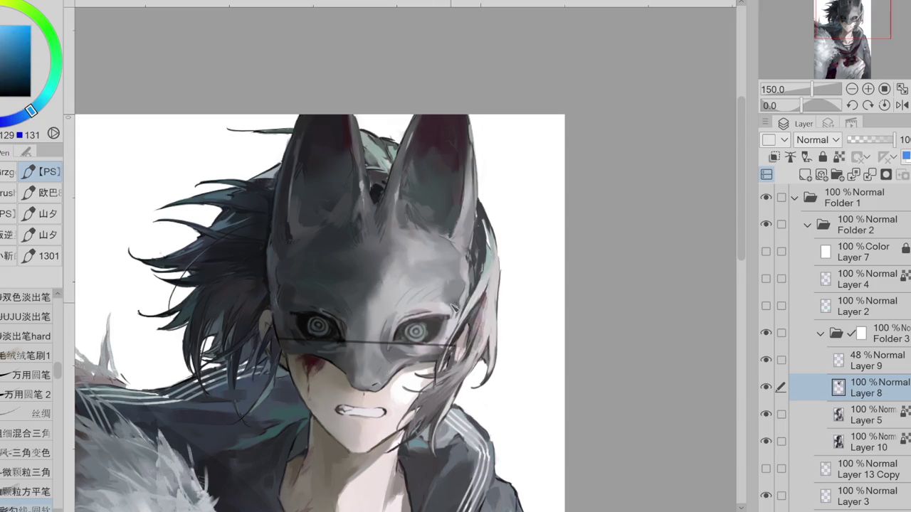
alt+click(451, 305)
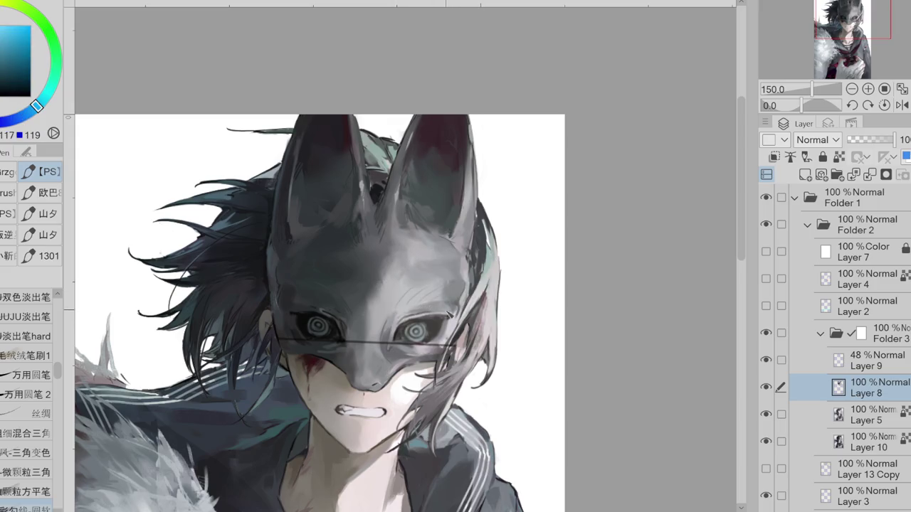
alt+click(449, 303)
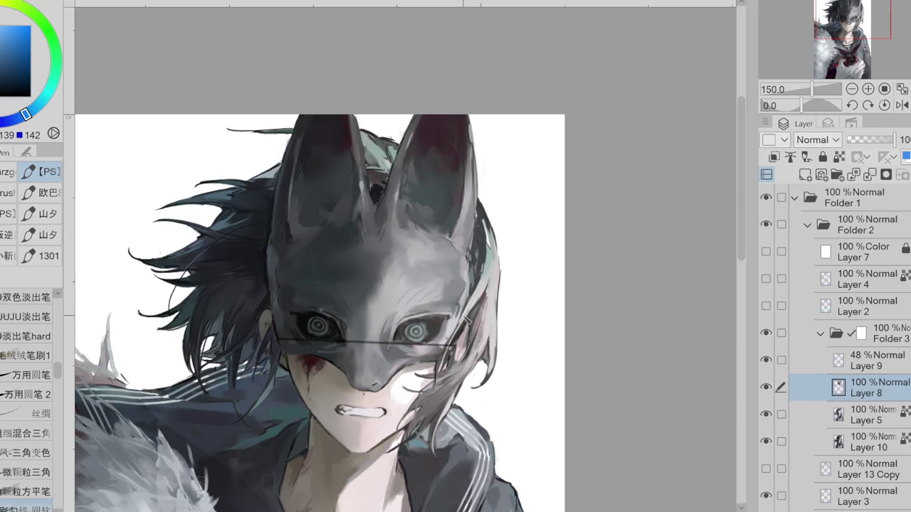
- Pick up greys, dark red, dark teal and dark blue around the mask's left ear
alt+click(350, 176)
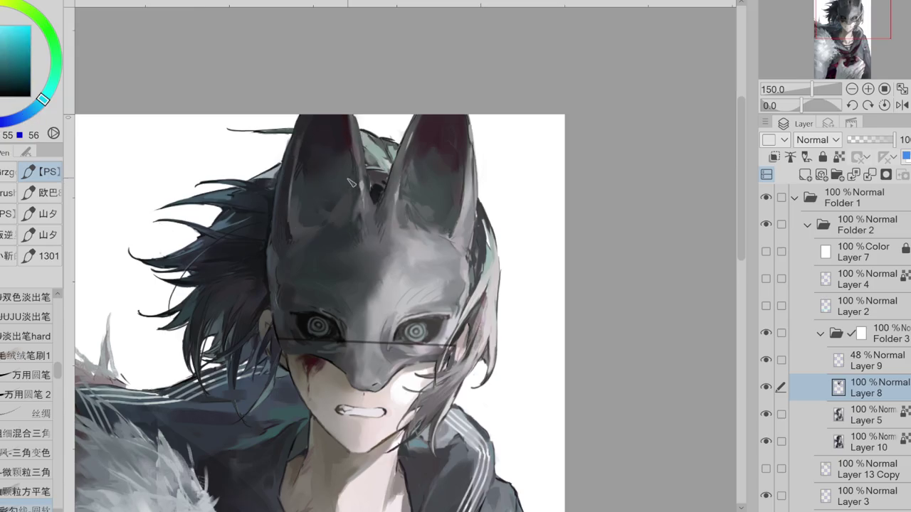
alt+click(351, 146)
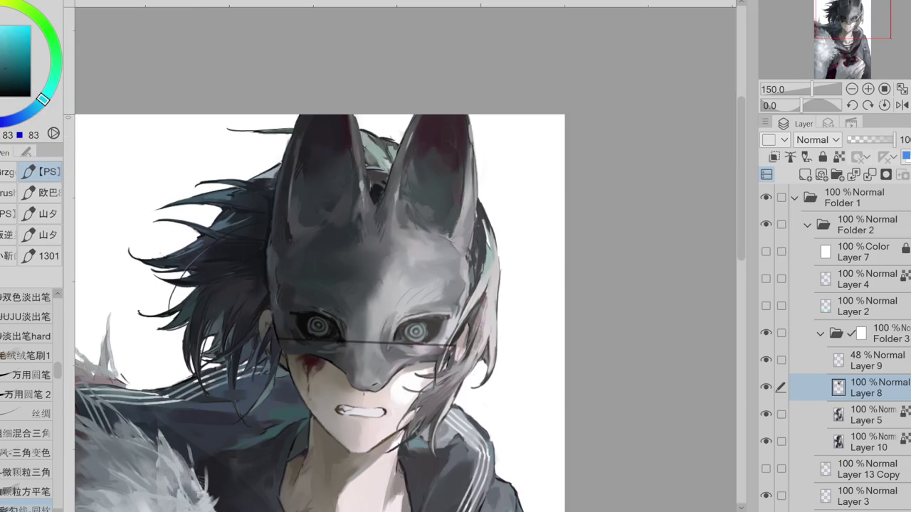
alt+click(353, 151)
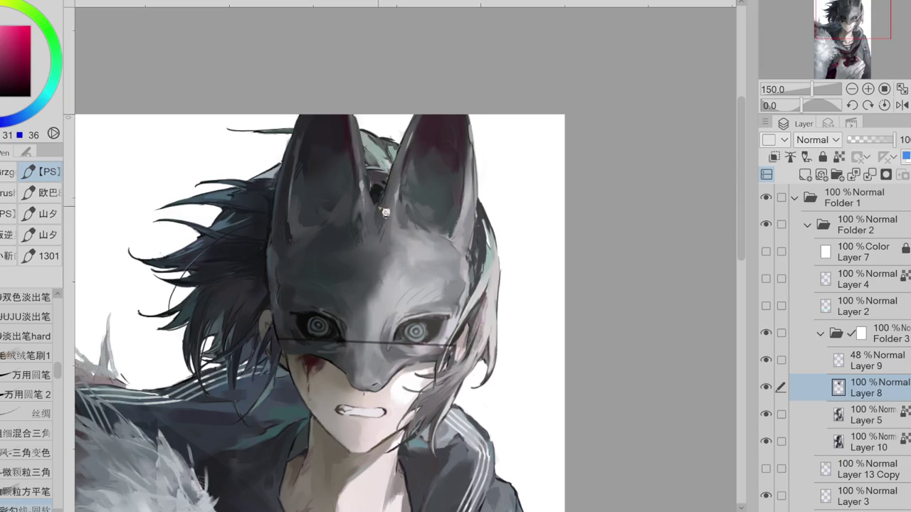
alt+click(377, 191)
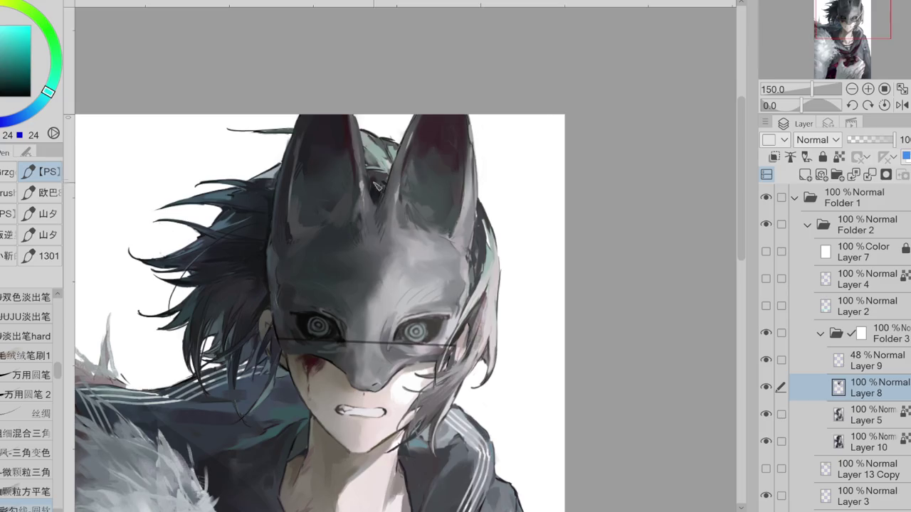
alt+click(299, 191)
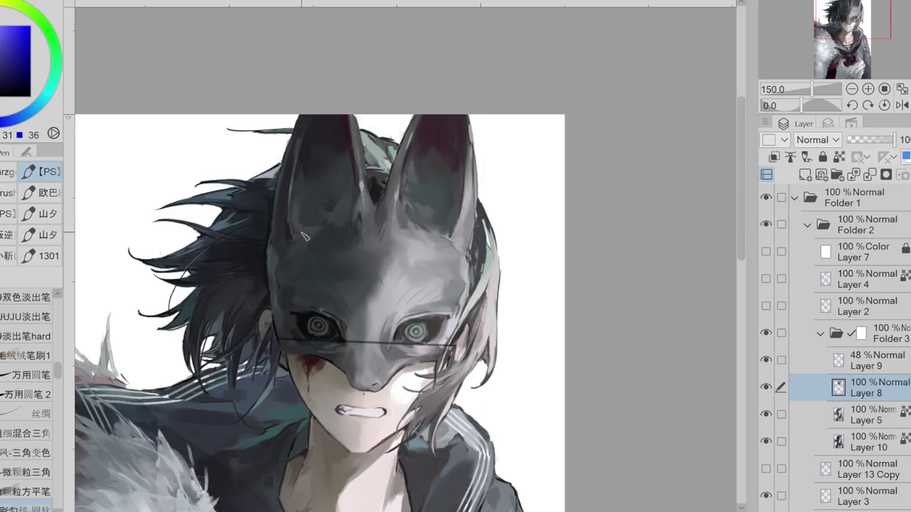
- Switch to the 万用圆笔 2 brush and sample mid-to-light mask greys for forehead blending
click(29, 394)
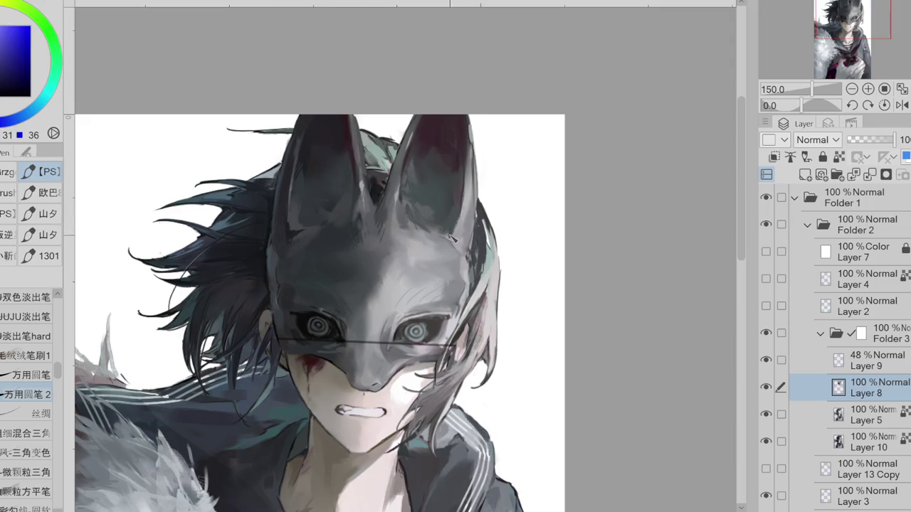
alt+click(298, 232)
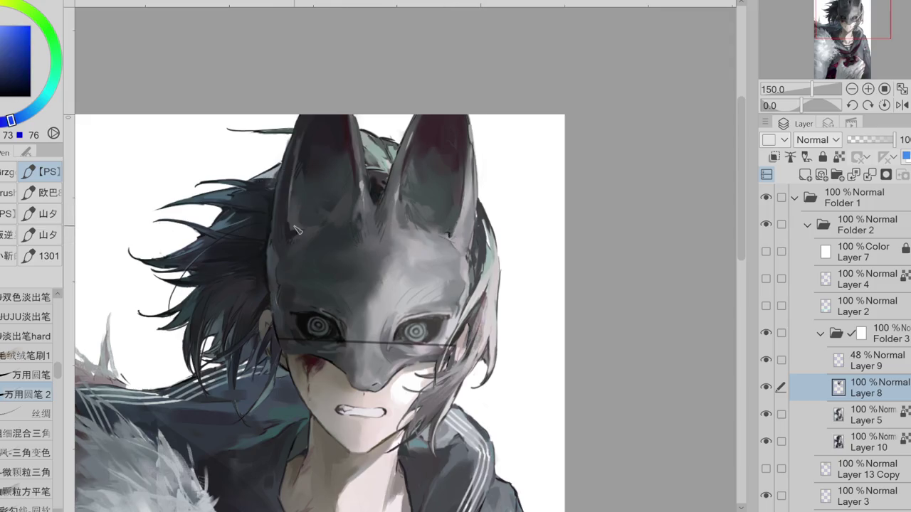
alt+click(303, 237)
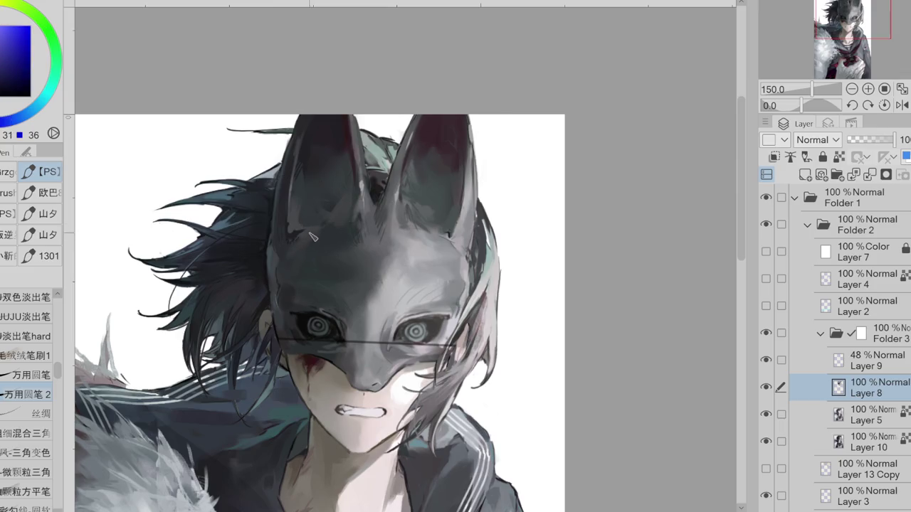
alt+click(341, 203)
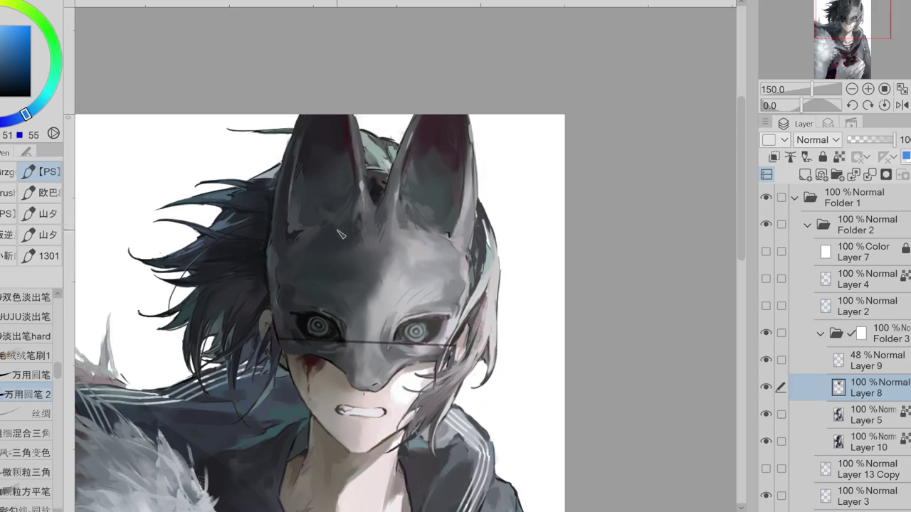
alt+click(352, 227)
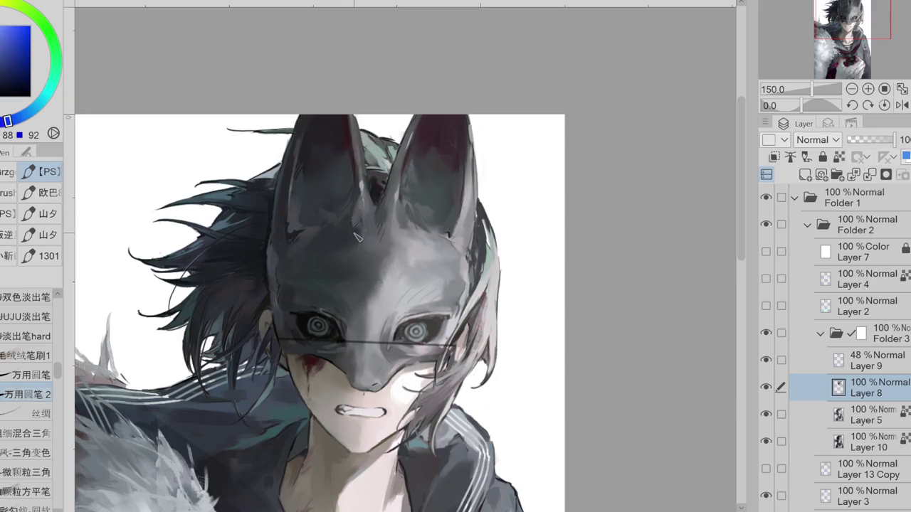
alt+click(367, 227)
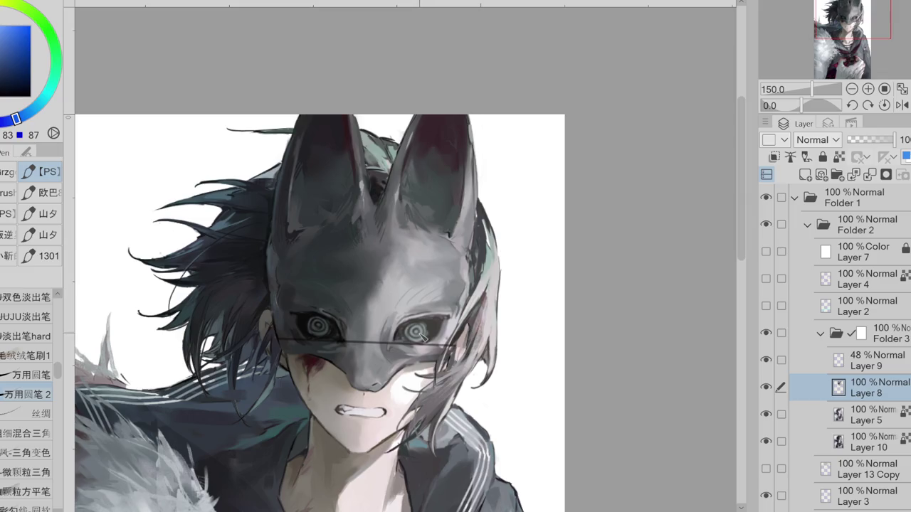
scroll(377, 390, up, 1)
- Zoom in on the mask and sample dark warm and teal tones with a smaller pen
scroll(378, 390, down, 1)
alt+click(377, 390)
scroll(383, 385, up, 1)
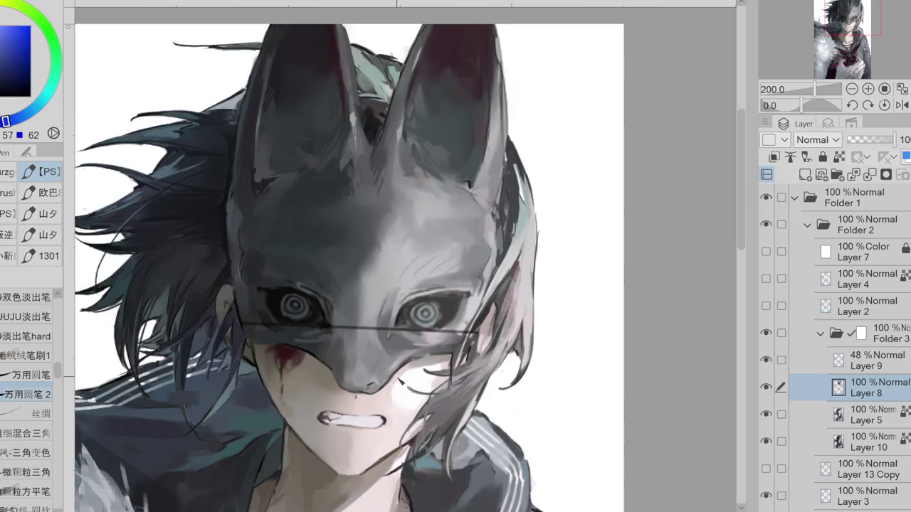
key(e)
alt+click(349, 376)
key(p)
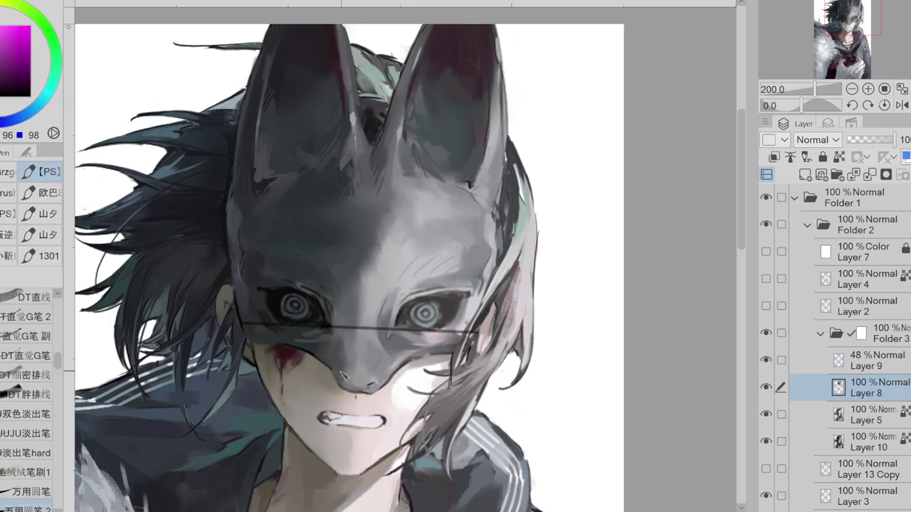
alt+click(337, 382)
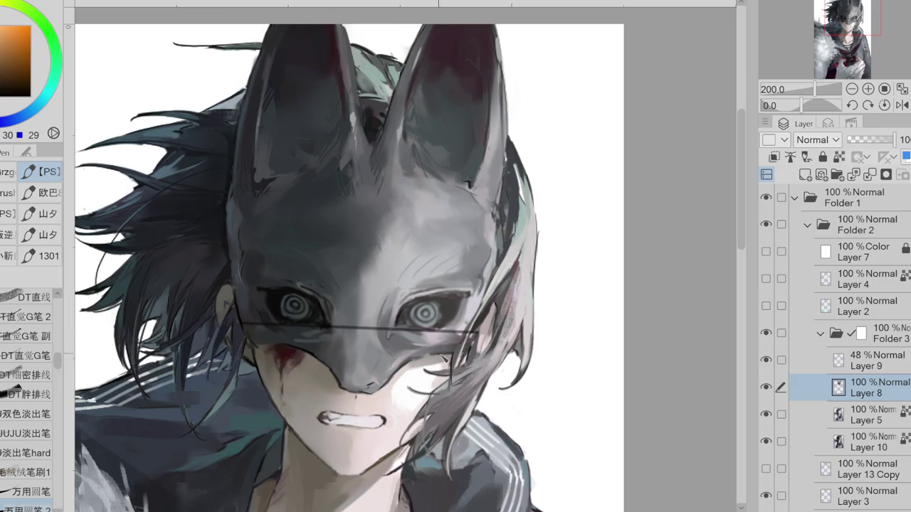
alt+click(324, 366)
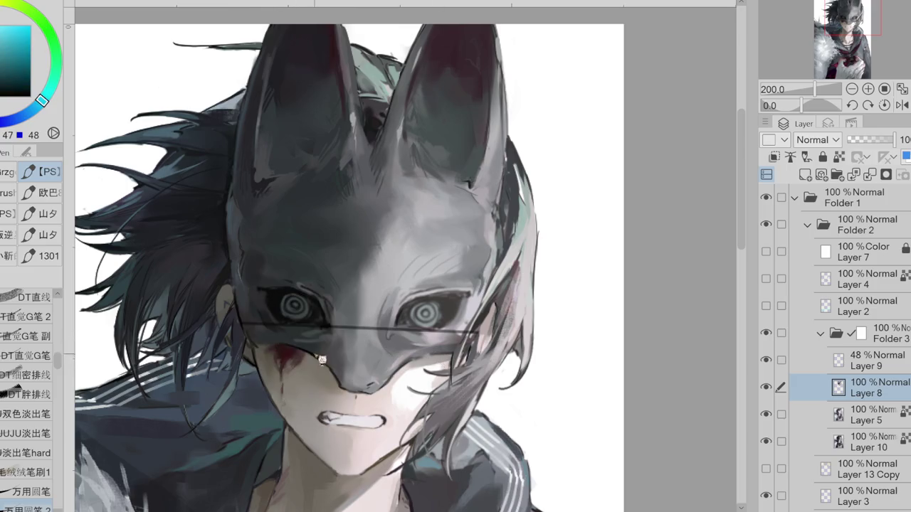
key([)
key([)
key([)
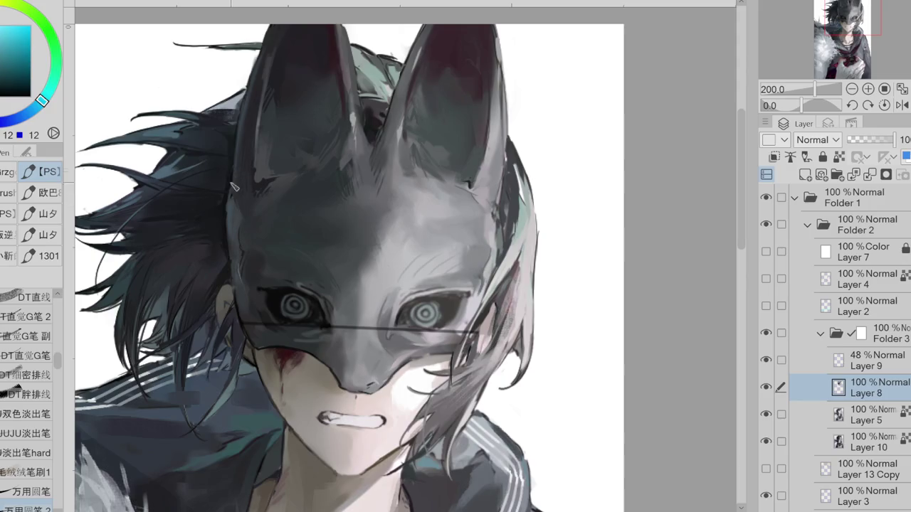
- Paint dark blue strokes, sampled from the hair, down the mask's left and right edges
alt+click(230, 206)
drag(229, 199, 231, 235)
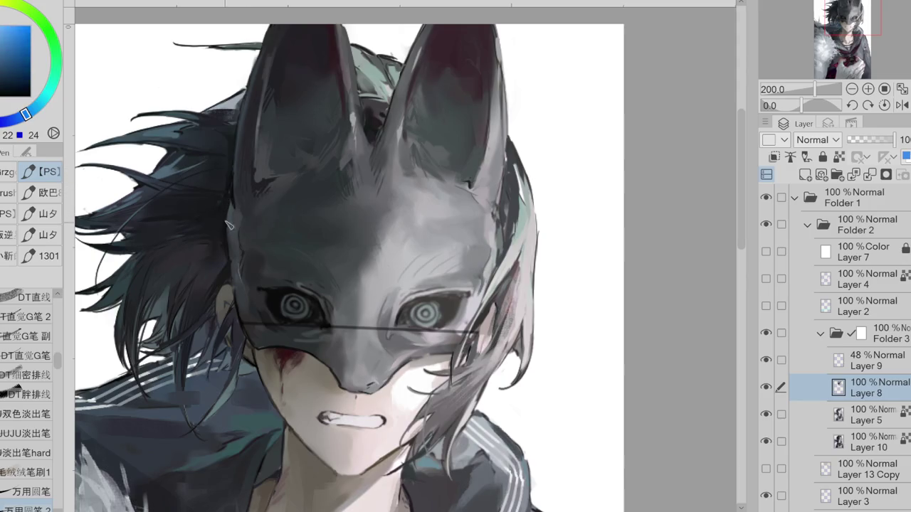
alt+click(237, 209)
alt+click(236, 193)
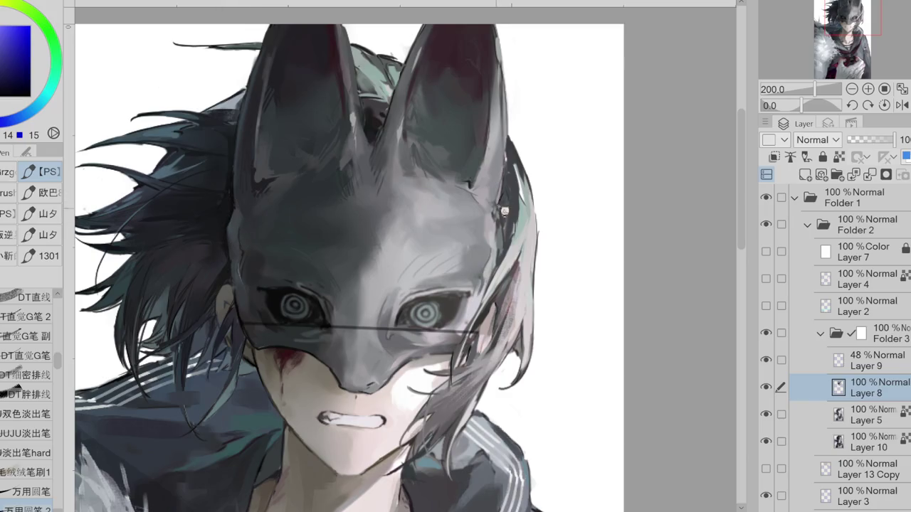
drag(501, 226, 501, 266)
scroll(354, 165, down, 2)
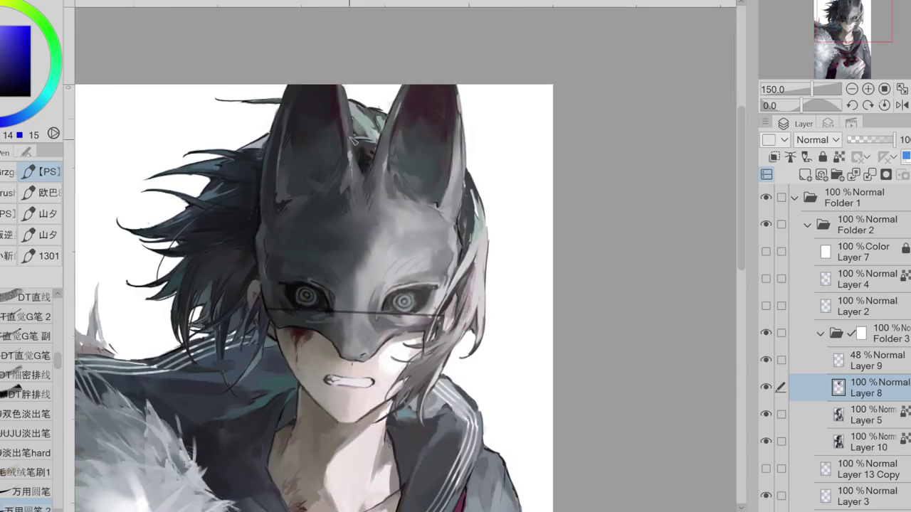
- Sample greys, dark red and blue-grey from both of the mask's ears
alt+click(359, 150)
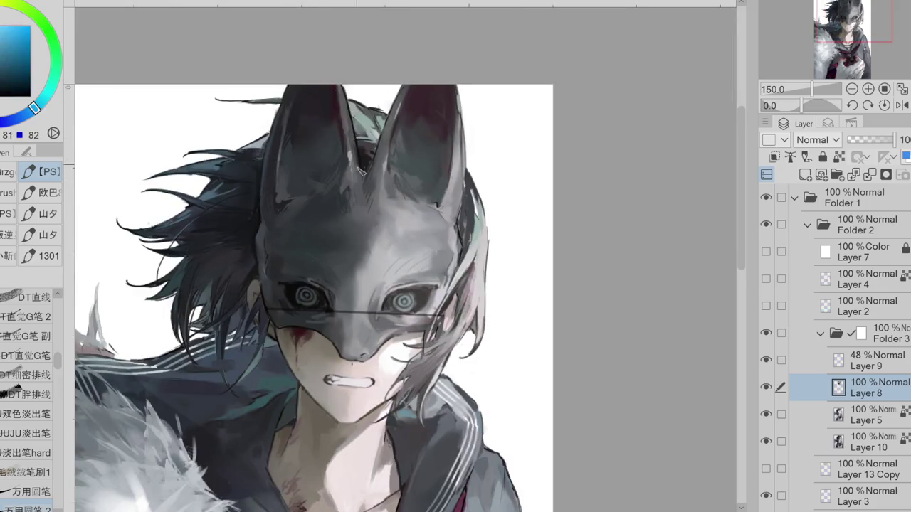
alt+click(385, 153)
alt+click(387, 168)
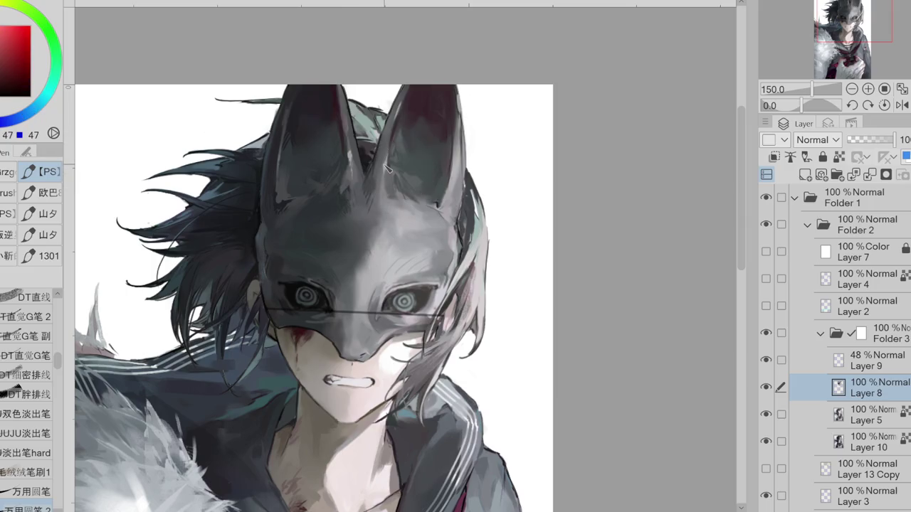
alt+click(458, 132)
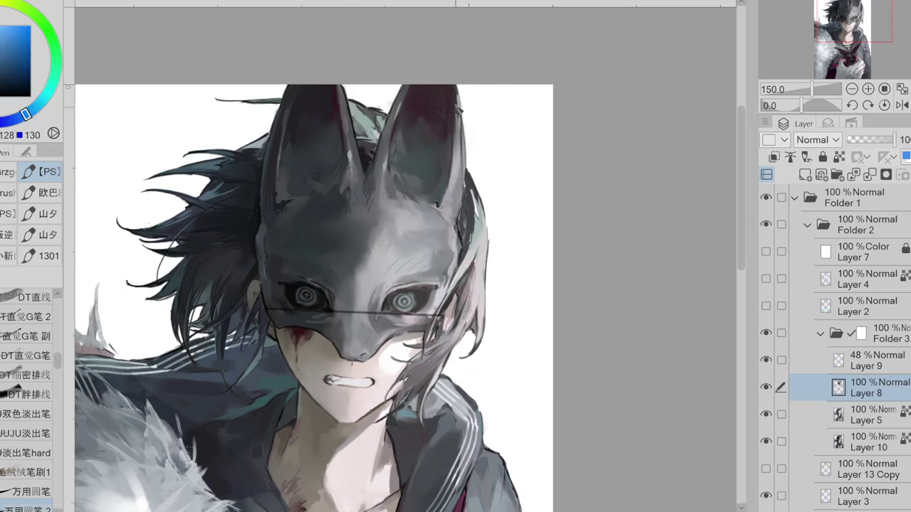
alt+click(287, 118)
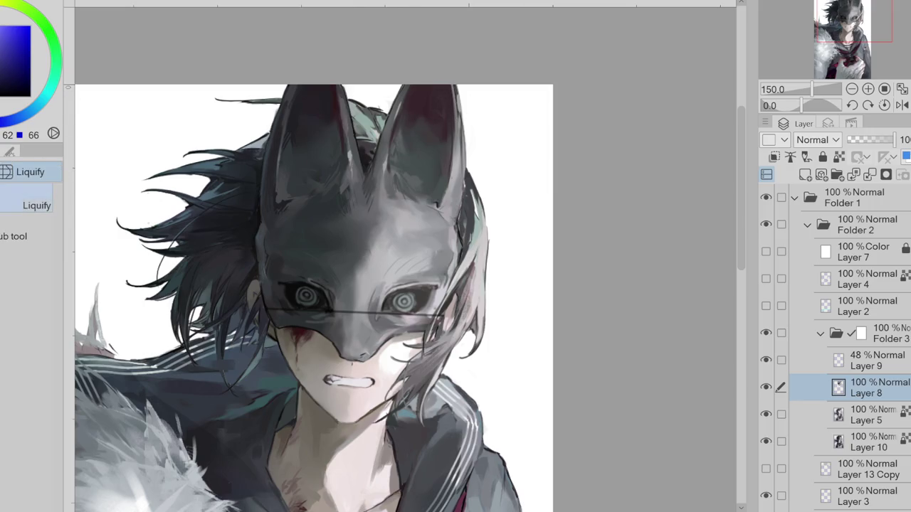
- Liquify Layers 5, 8 and 10 to push the ear edges, comparing by toggling Layers 8 and 9
key(j)
drag(780, 416, 781, 441)
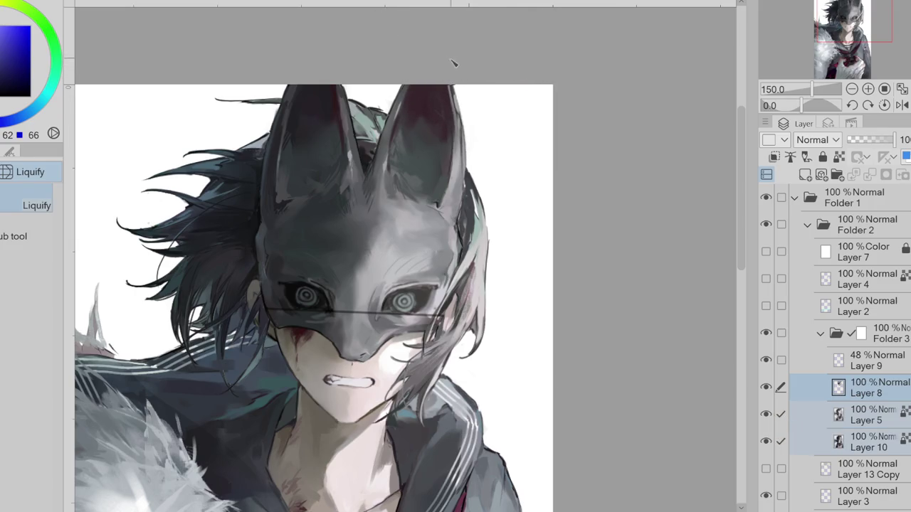
mouse_move(427, 173)
mouse_down()
mouse_move(415, 140)
mouse_move(349, 137)
mouse_move(363, 150)
mouse_up()
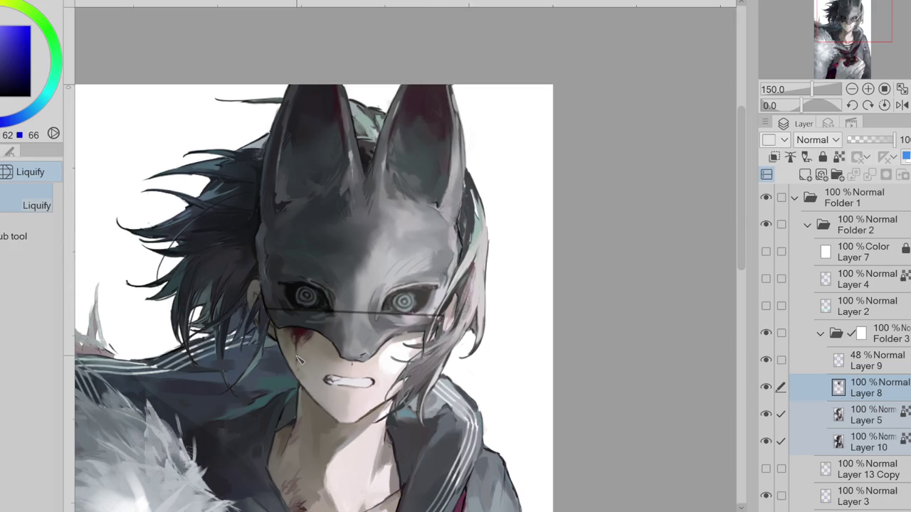
click(765, 387)
click(766, 386)
click(766, 387)
click(766, 386)
click(766, 360)
click(766, 360)
click(882, 392)
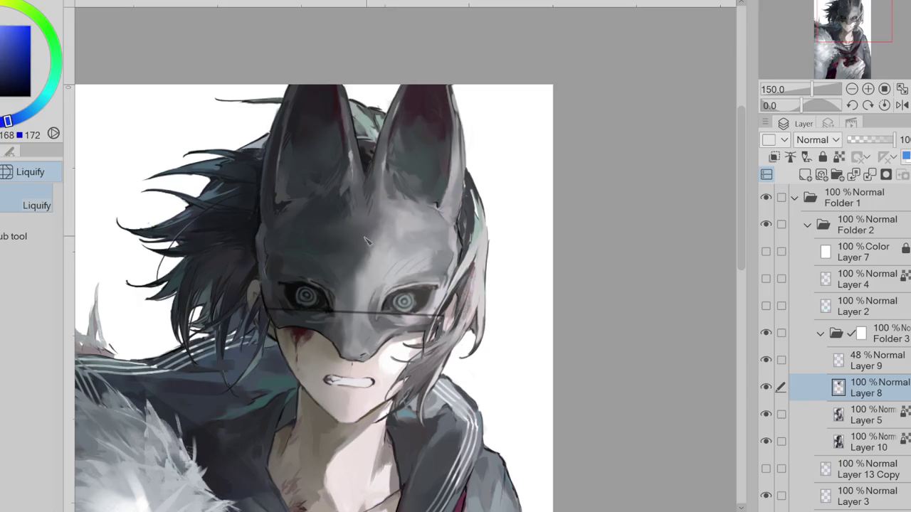
key(p)
drag(65, 373, 67, 386)
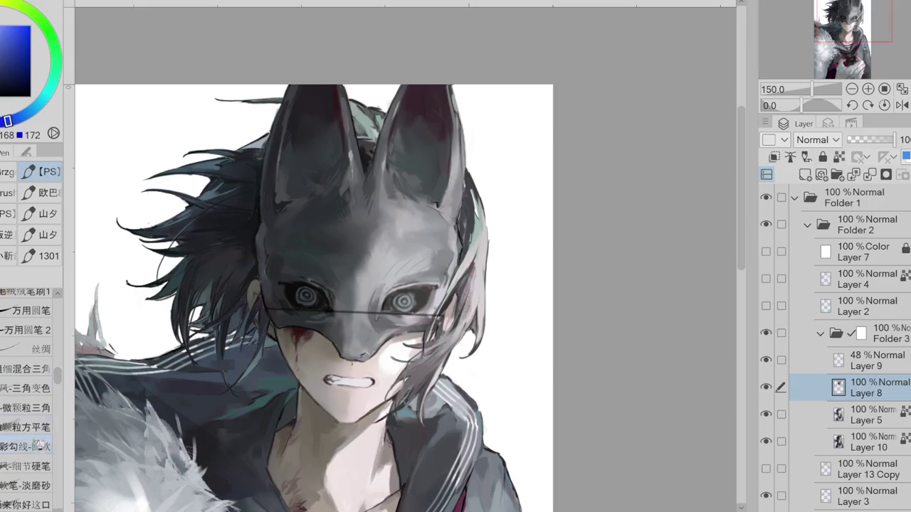
- Sample dark and lighter blue-greys from the mask's brow area
alt+click(351, 239)
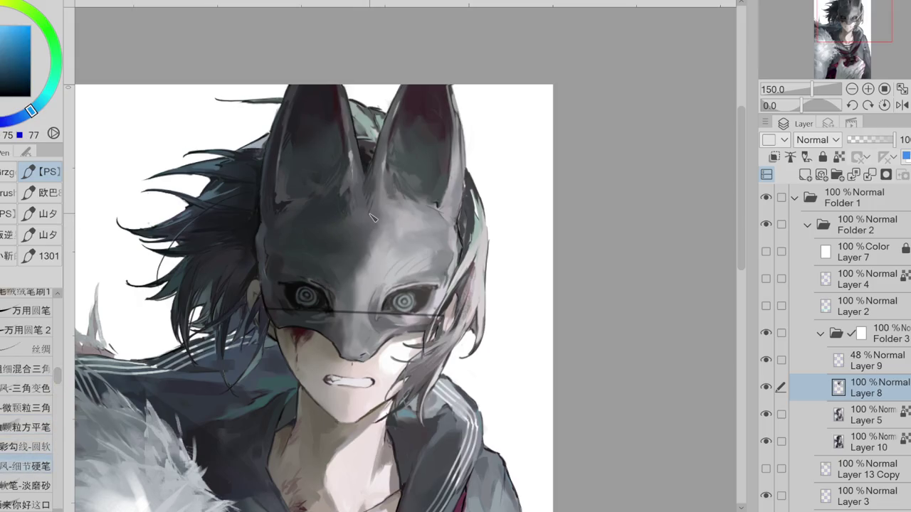
alt+click(403, 234)
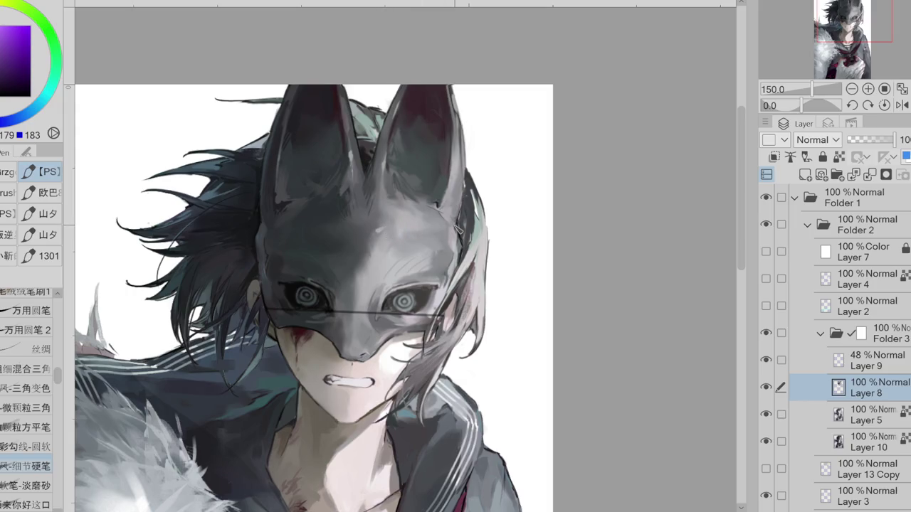
alt+click(384, 224)
alt+click(351, 229)
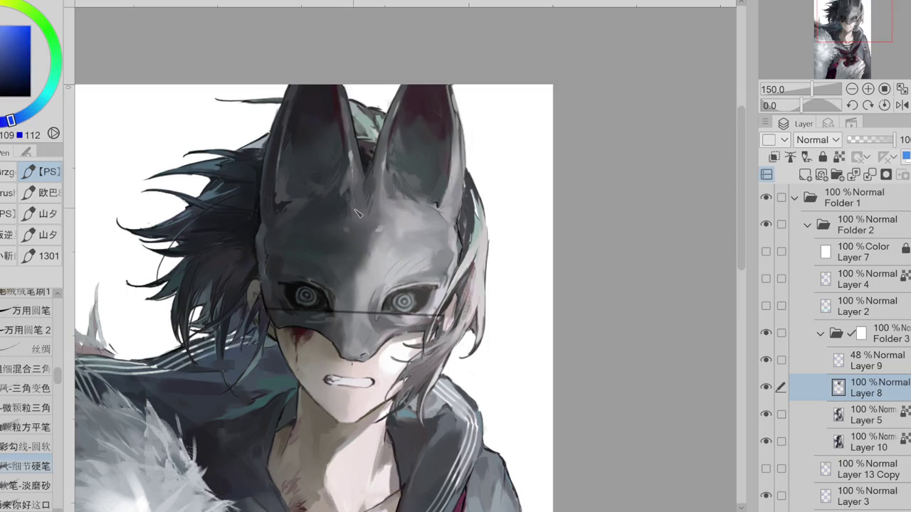
alt+click(341, 228)
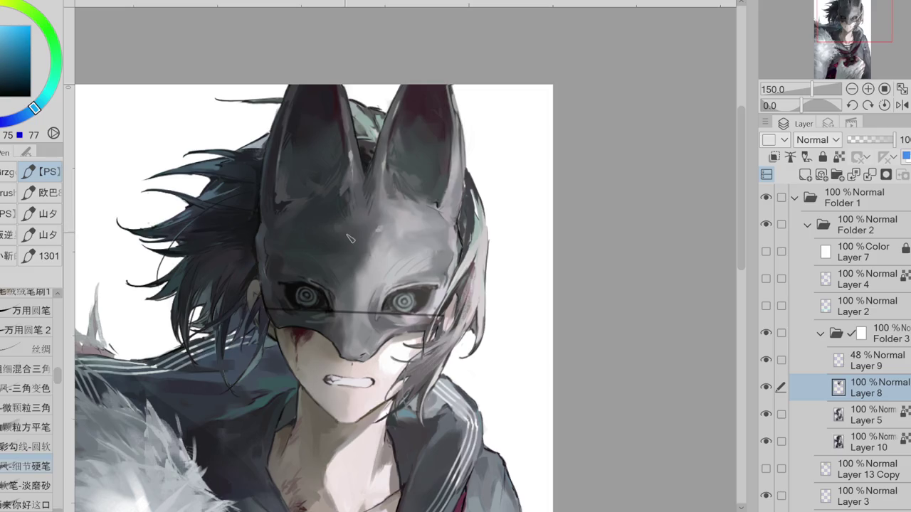
alt+click(346, 232)
alt+click(340, 231)
- Pick up pale greys from the mask and switch to the Soft airbrush with a light grey
alt+click(399, 249)
alt+click(389, 249)
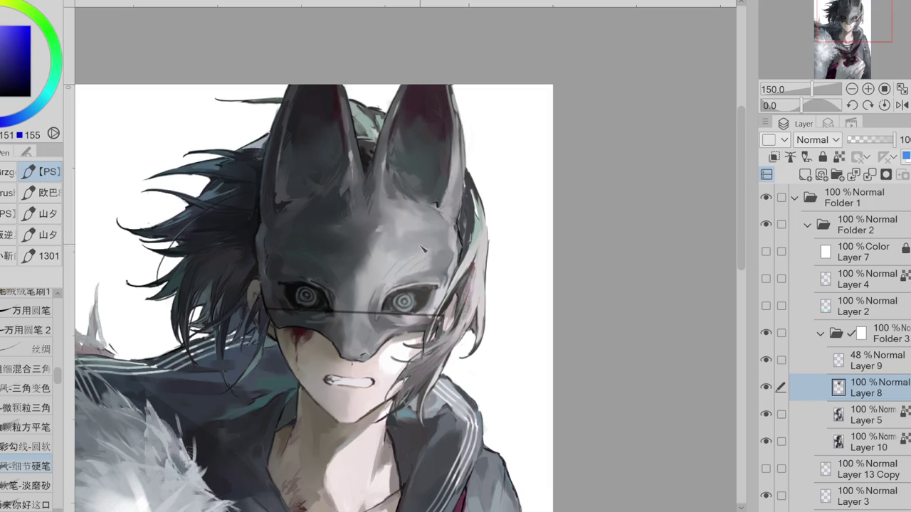
alt+click(395, 254)
alt+click(416, 249)
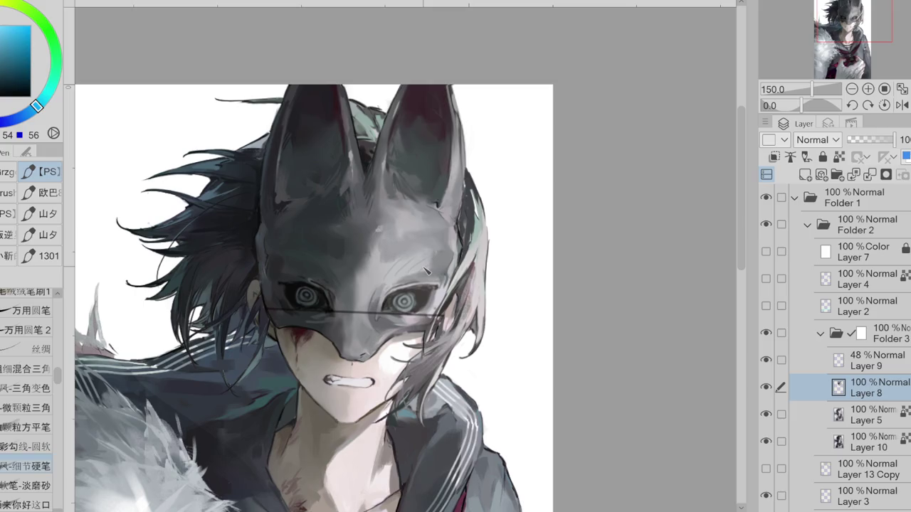
alt+click(402, 231)
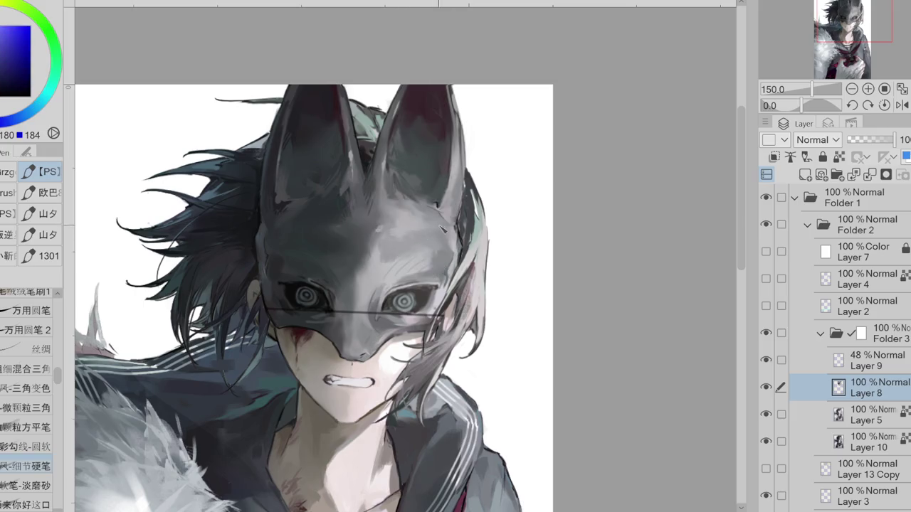
key(b)
alt+click(386, 272)
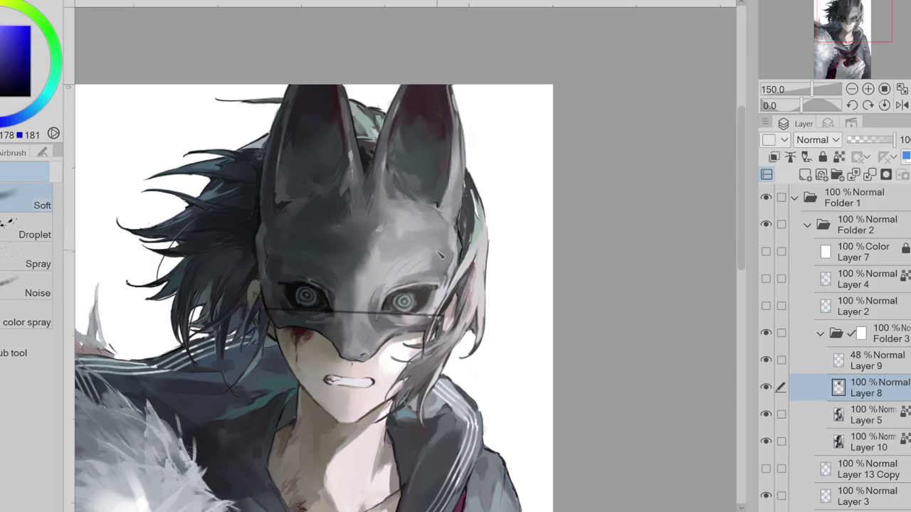
- Sample greys from the mask and try a dark stroke over the left eye, then undo it
alt+click(311, 268)
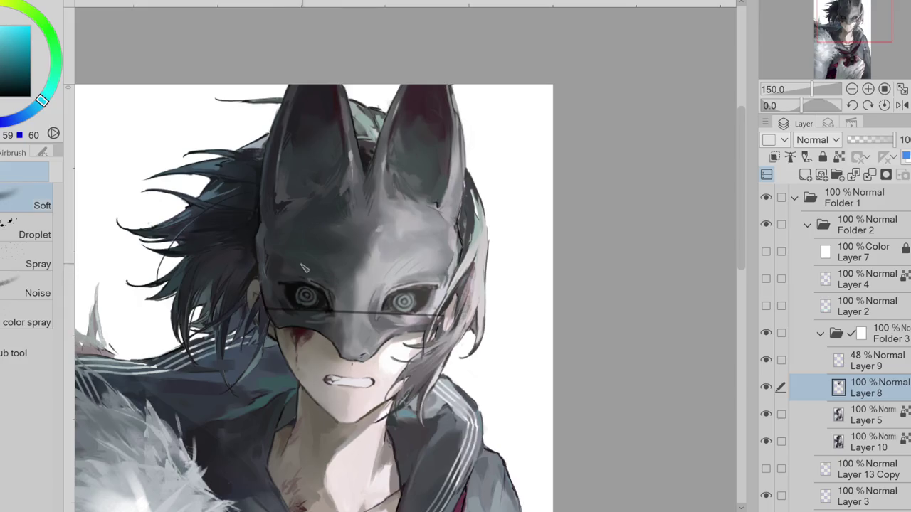
key(e)
alt+click(313, 267)
key(p)
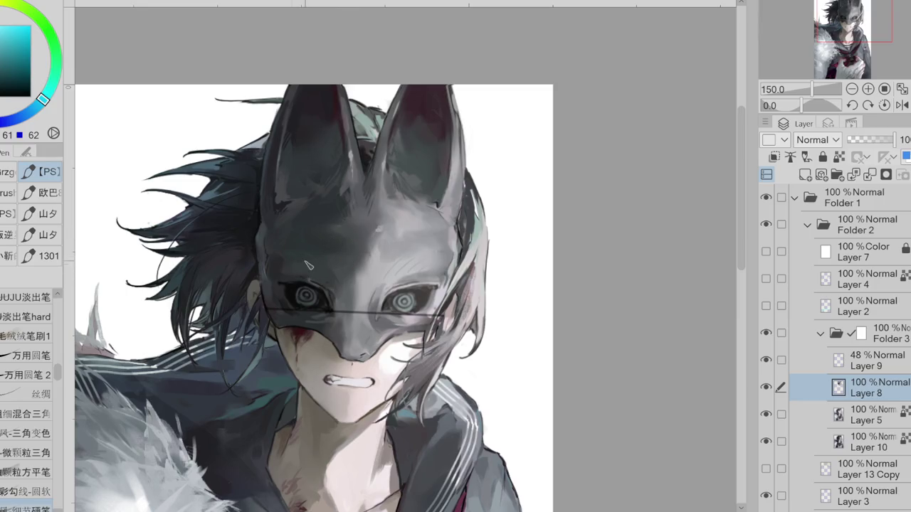
click(340, 269)
key(ctrl+z)
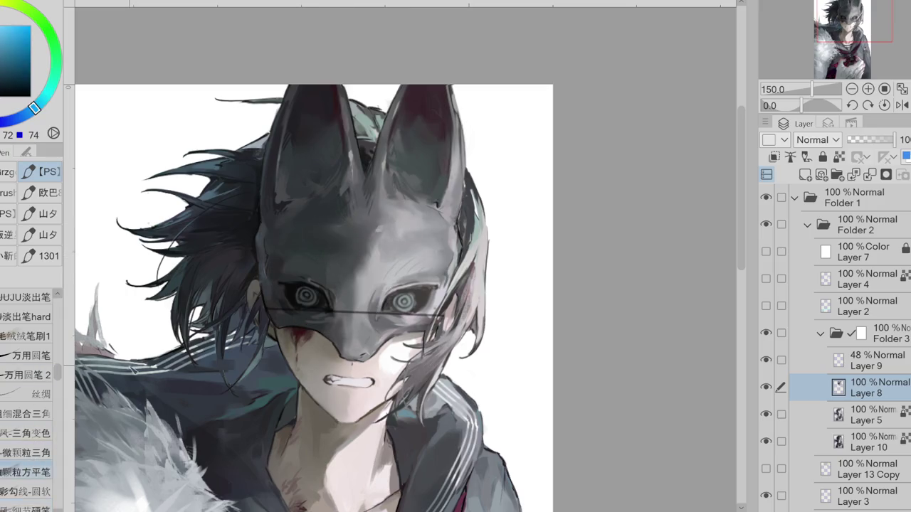
- Shade the forehead above the left eye darker grey with a soft round pen and Soft airbrush
click(22, 491)
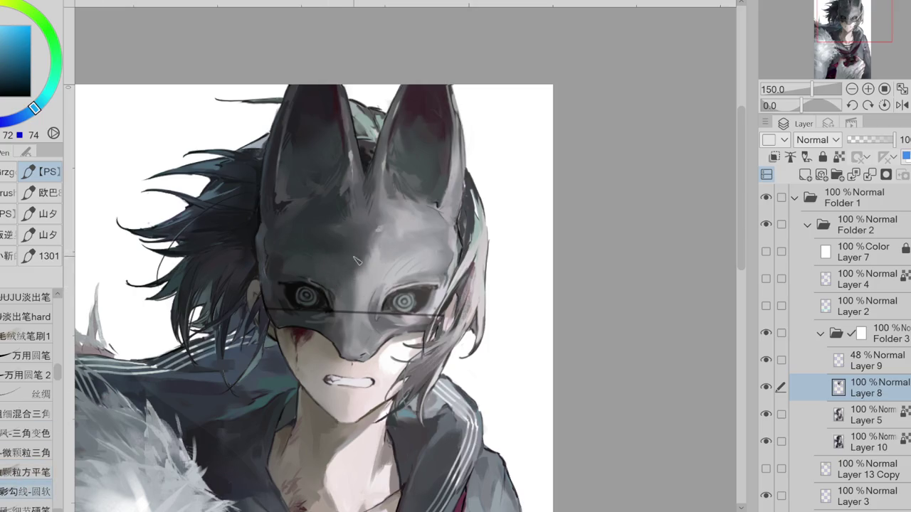
alt+click(286, 262)
drag(286, 261, 324, 255)
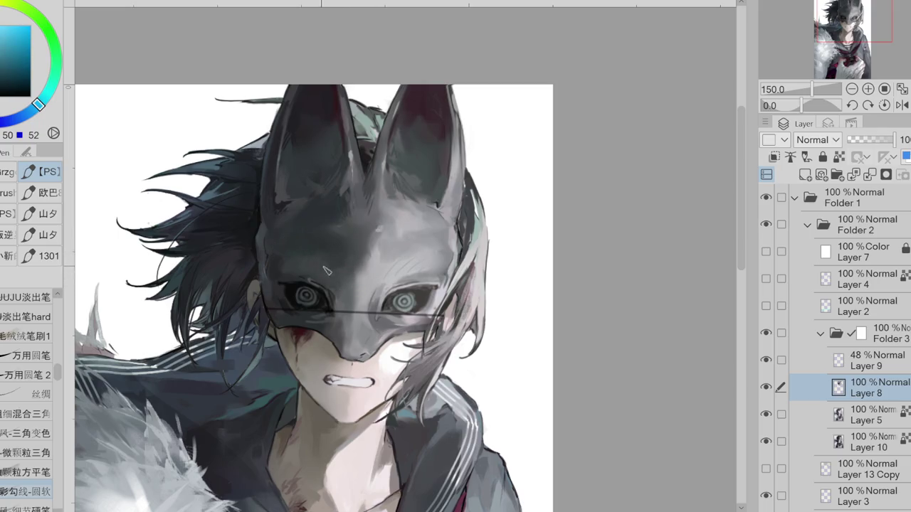
alt+click(357, 276)
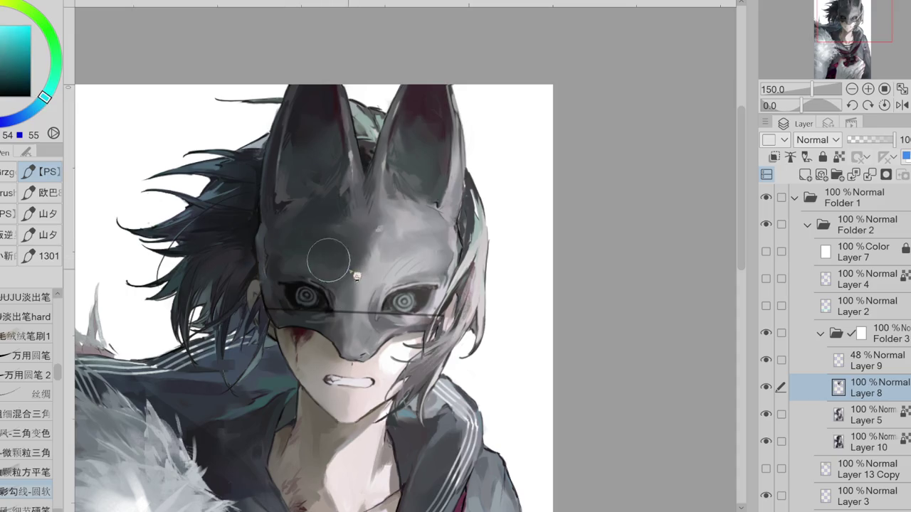
alt+click(335, 275)
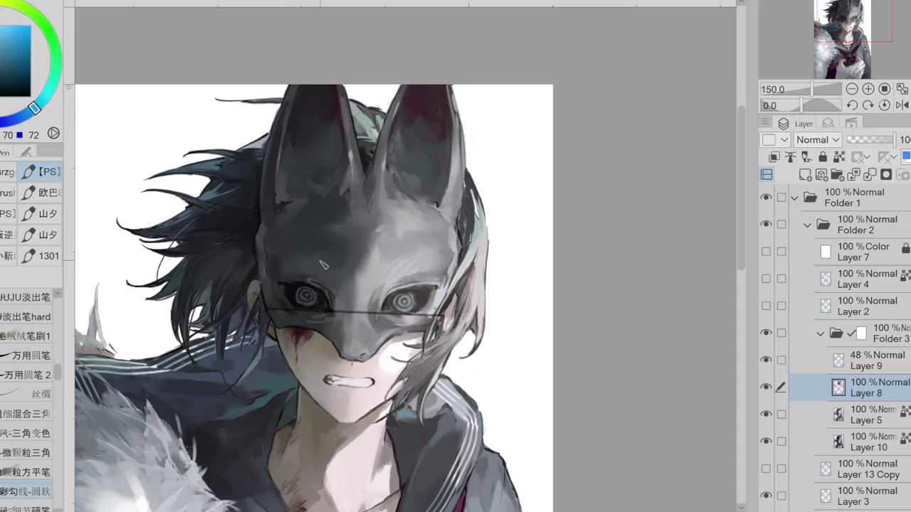
key(b)
drag(299, 256, 284, 258)
- Zoom in and toggle a layer on and off to compare the mask
scroll(461, 305, up, 2)
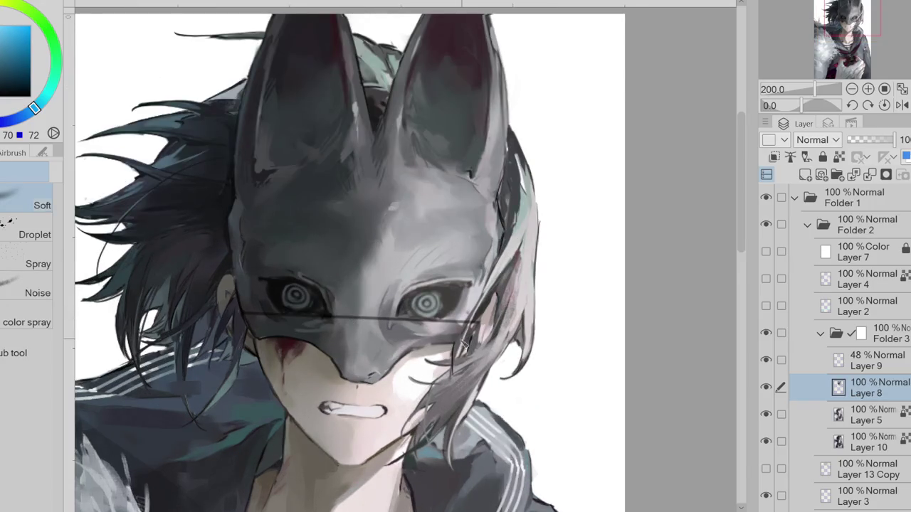
scroll(427, 342, up, 2)
scroll(422, 355, down, 2)
click(768, 387)
click(767, 386)
click(767, 386)
click(767, 386)
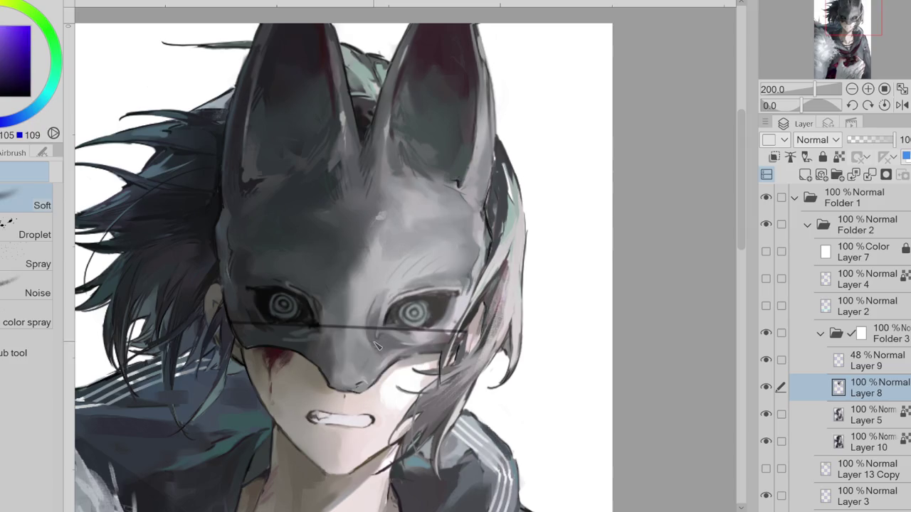
- Add short dark strokes along the mask's nose ridge with a round pen
scroll(377, 346, up, 2)
key(e)
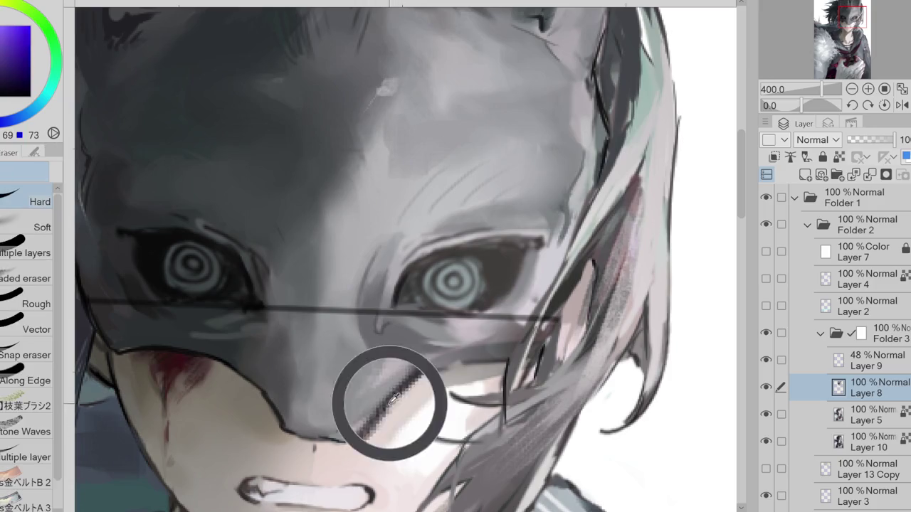
key(p)
drag(278, 433, 323, 444)
key(ctrl+z)
click(28, 394)
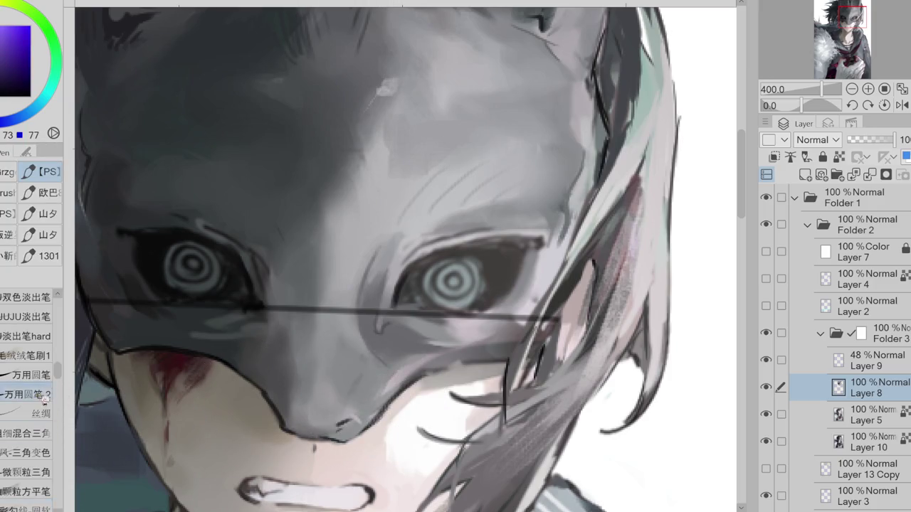
alt+click(293, 426)
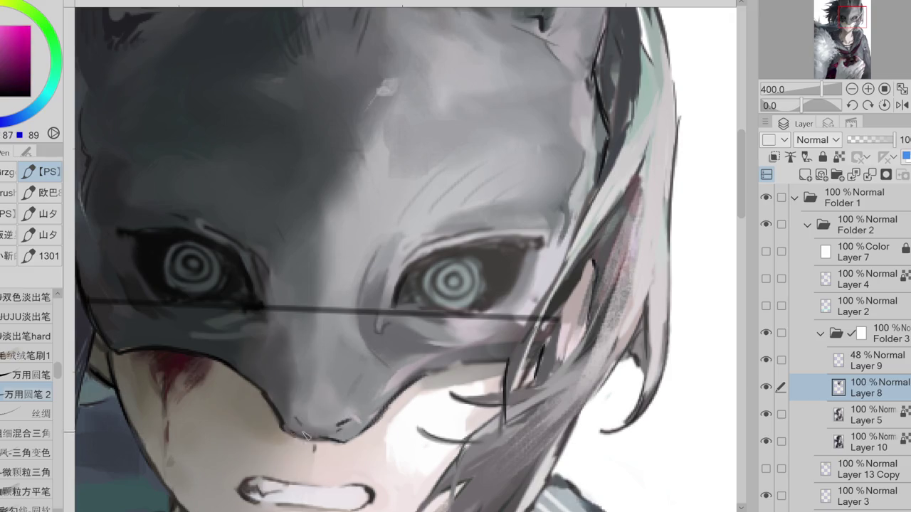
drag(289, 380, 294, 391)
drag(301, 397, 304, 407)
alt+click(295, 386)
drag(289, 375, 299, 401)
drag(357, 378, 351, 397)
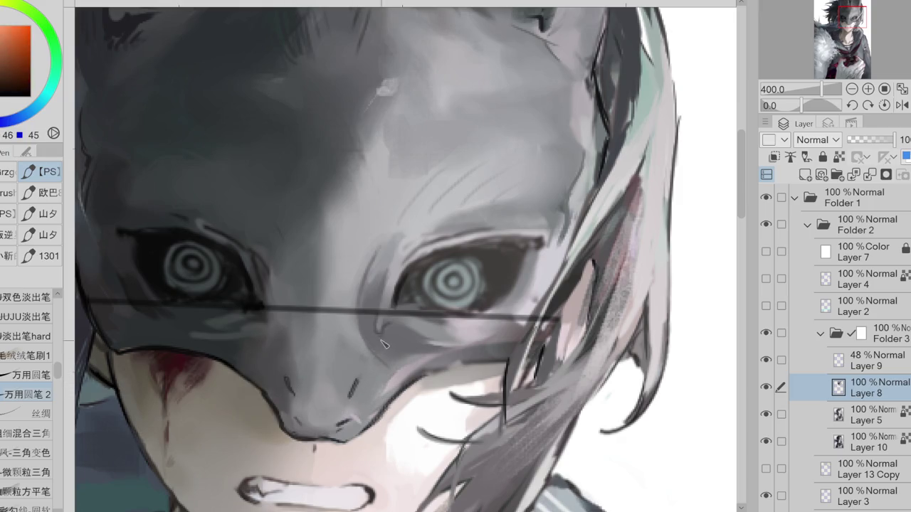
- Draw a deep red line along the mask's lower edge over the cheek
alt+click(294, 365)
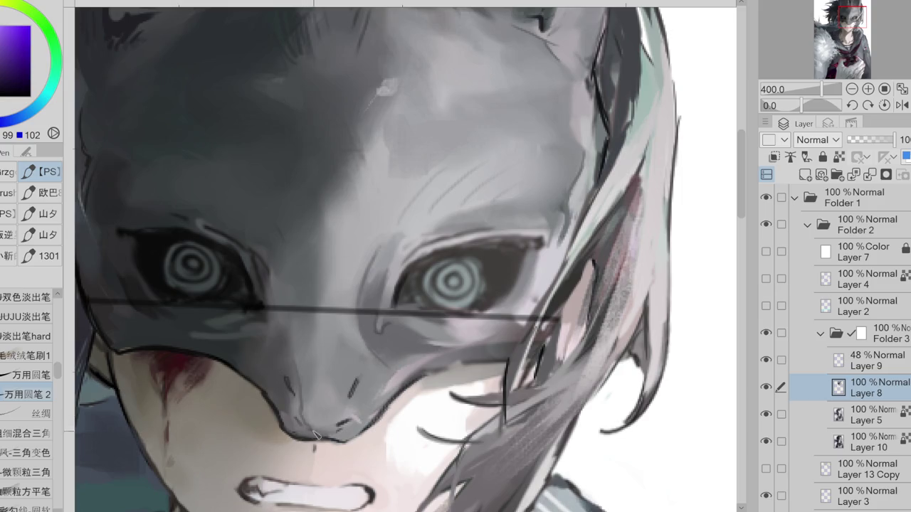
alt+click(406, 392)
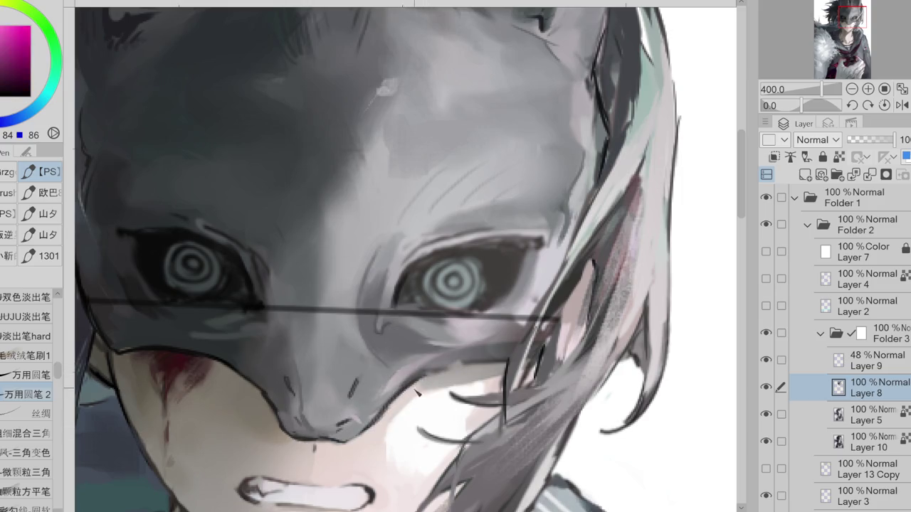
alt+click(415, 393)
alt+click(400, 401)
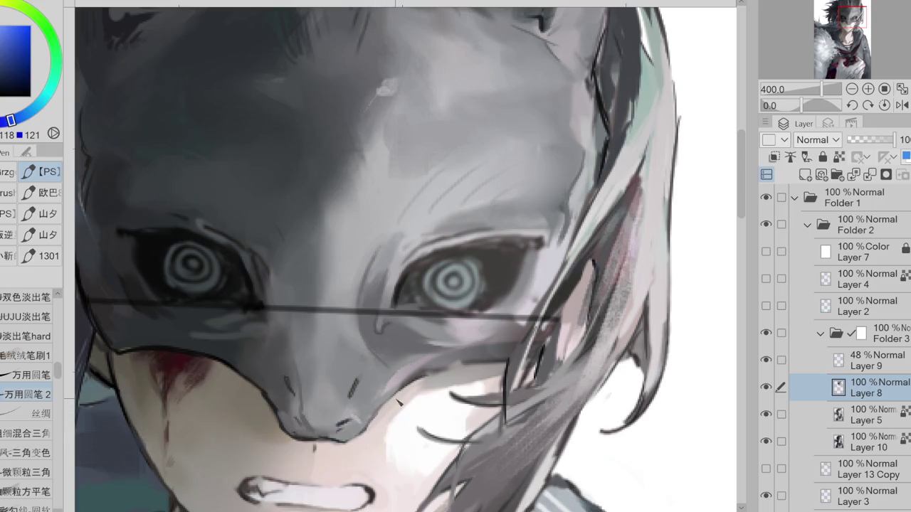
alt+click(455, 370)
alt+click(462, 364)
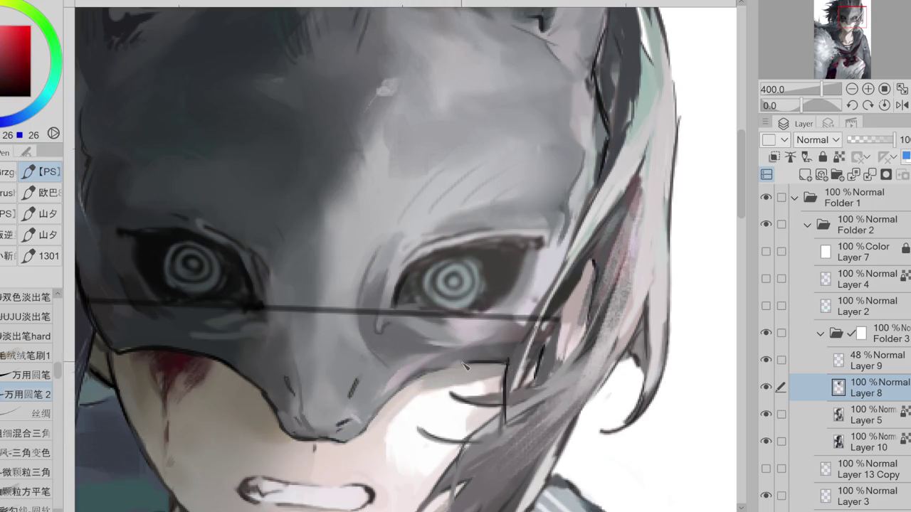
drag(490, 363, 370, 421)
key(ctrl+z)
drag(507, 363, 375, 417)
- Sample peach skin tones, then select Layer 9 and lock its transparency
alt+click(416, 393)
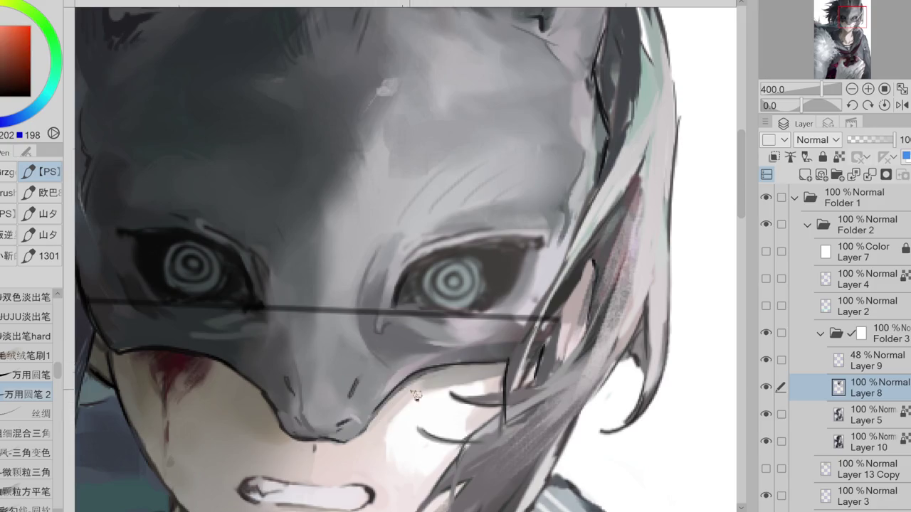
alt+click(384, 413)
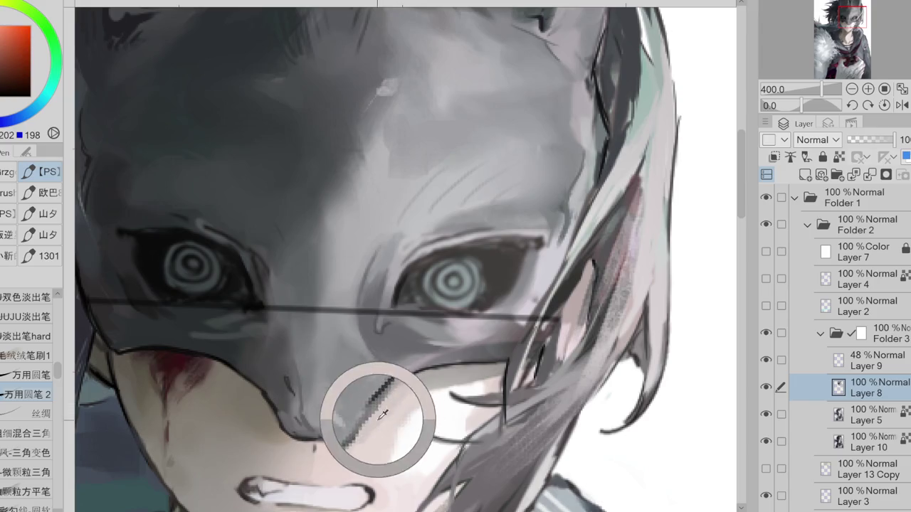
alt+click(382, 427)
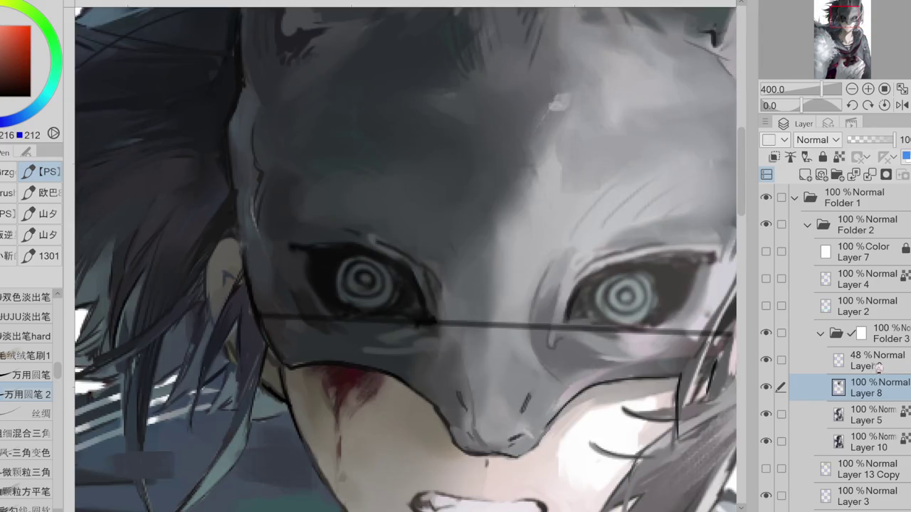
click(875, 360)
click(838, 157)
- Fill Layer 9's line with red and lower the layer to 17% opacity
click(11, 67)
key(alt+BackSpace)
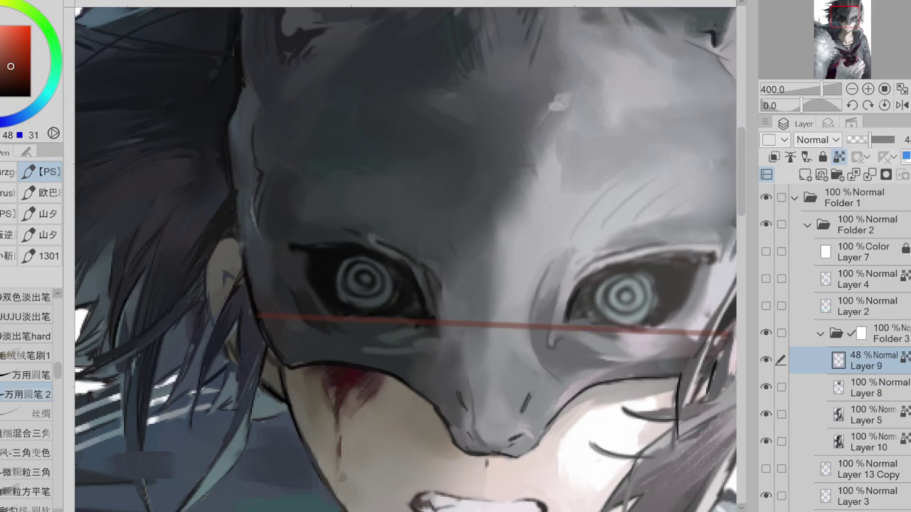
drag(874, 140, 855, 147)
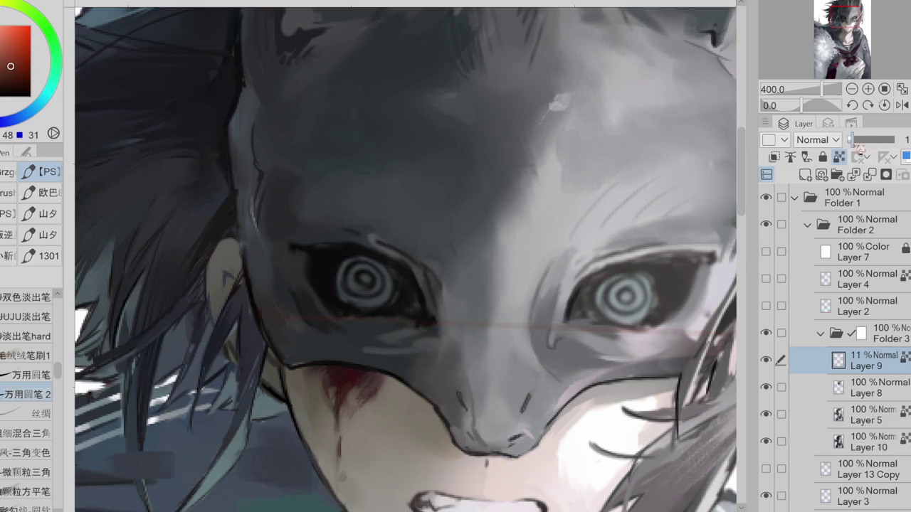
- Return to Layer 8, pick a dark purple and pan to the face's right side
click(876, 390)
alt+click(570, 309)
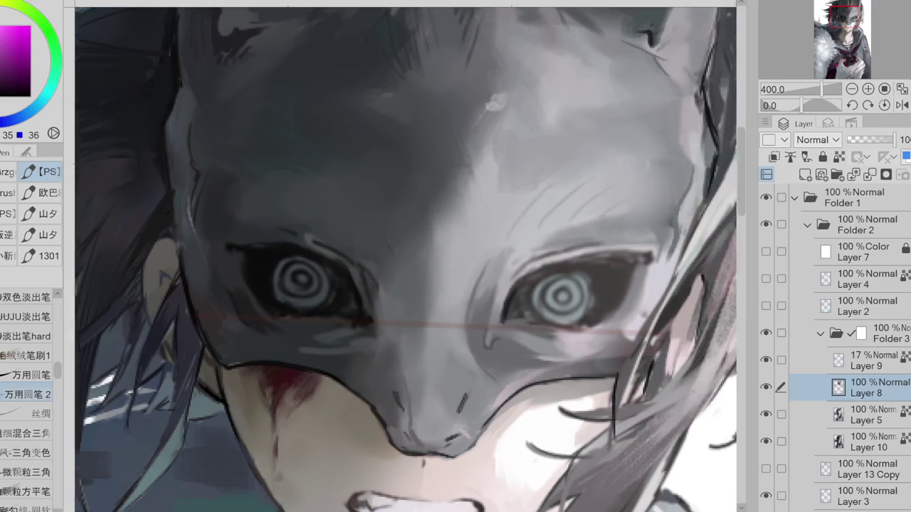
drag(574, 305, 439, 302)
- On Layer 8, darken the right eye's upper lid line, discarding a trial corner flick
alt+click(439, 302)
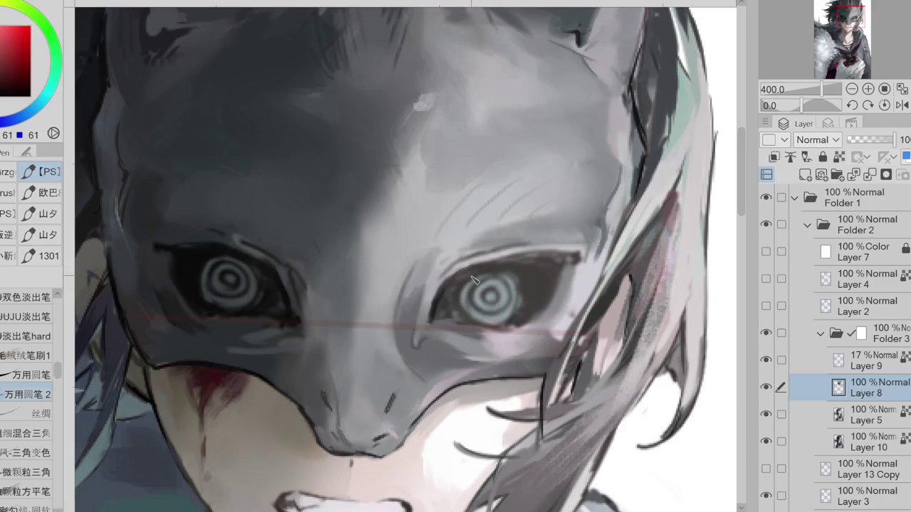
click(871, 365)
click(867, 392)
alt+click(445, 288)
drag(462, 278, 563, 263)
drag(462, 277, 570, 262)
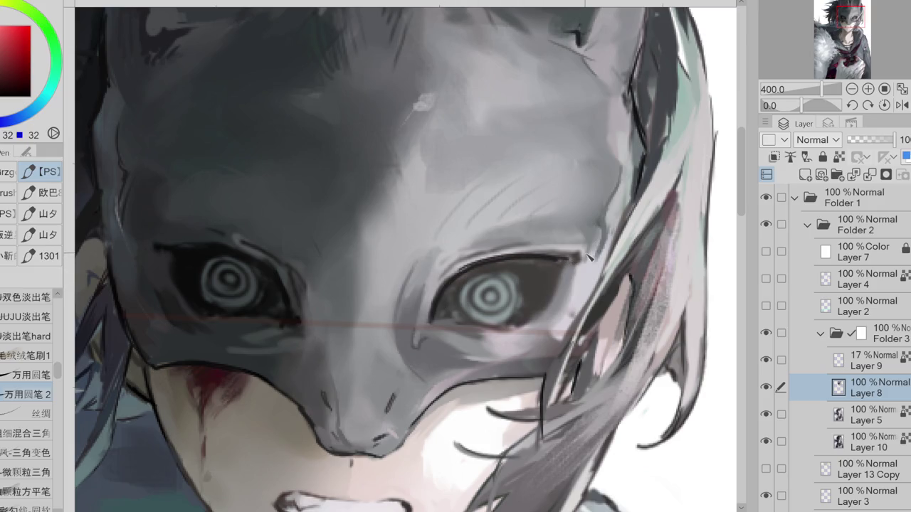
key(ctrl+z)
drag(575, 263, 583, 250)
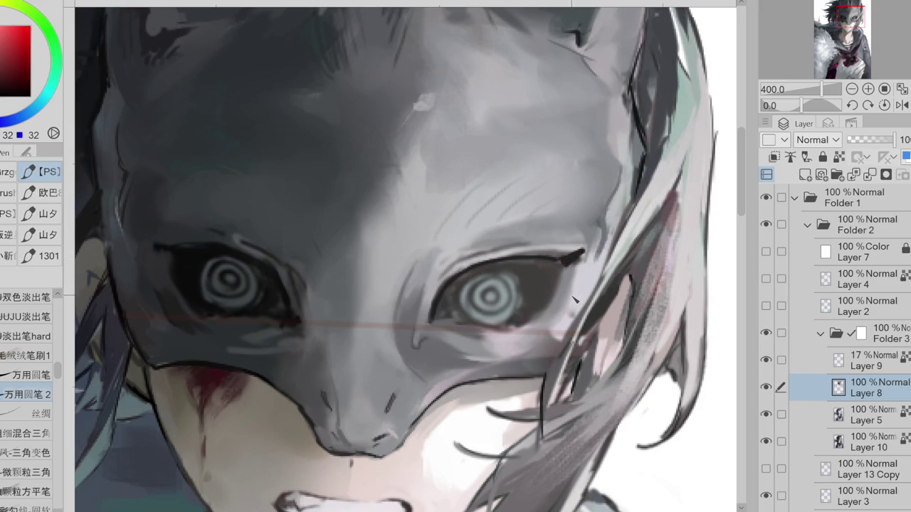
key(ctrl+z)
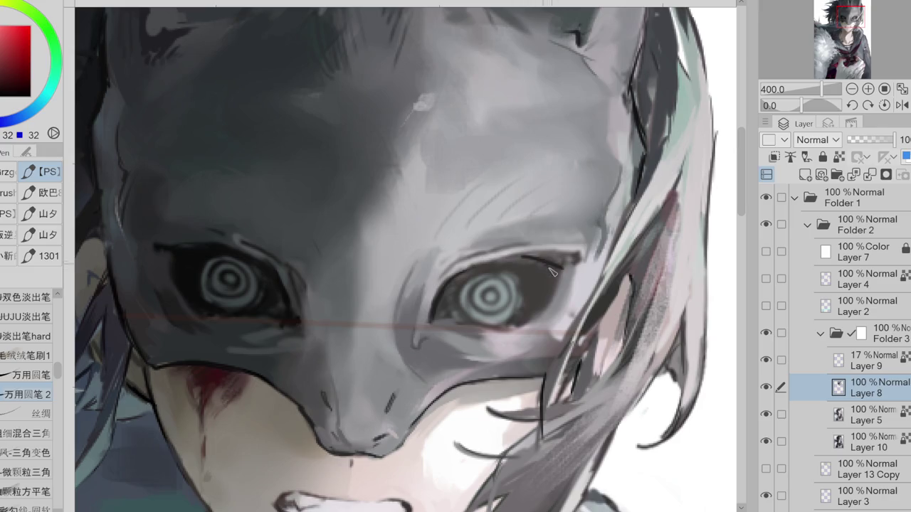
- Ink the right eye's upper lid, lower lid and curved outer-corner line
drag(499, 260, 578, 265)
click(768, 388)
click(774, 390)
drag(447, 315, 424, 328)
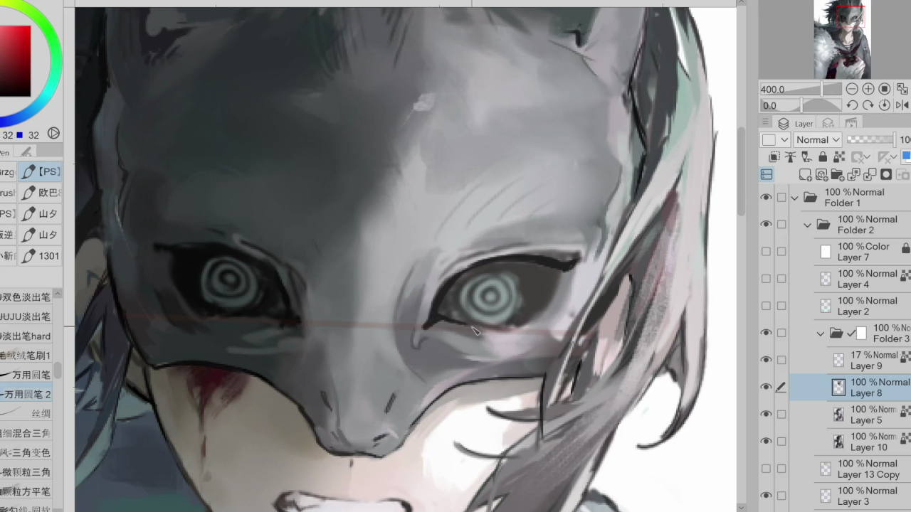
drag(437, 324, 469, 326)
drag(568, 271, 556, 314)
key(ctrl+z)
drag(570, 274, 494, 331)
- Eyedrop a range of greys around the right eye and its outer corner
alt+click(460, 336)
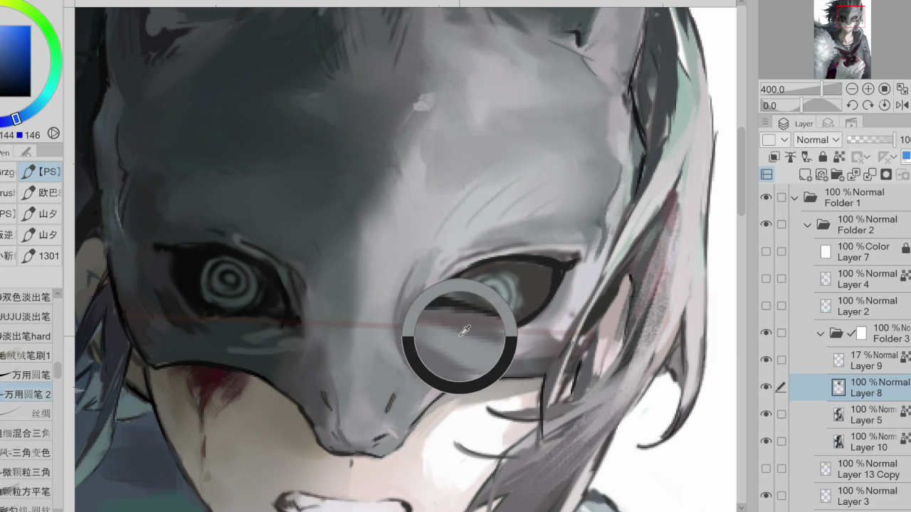
alt+click(577, 255)
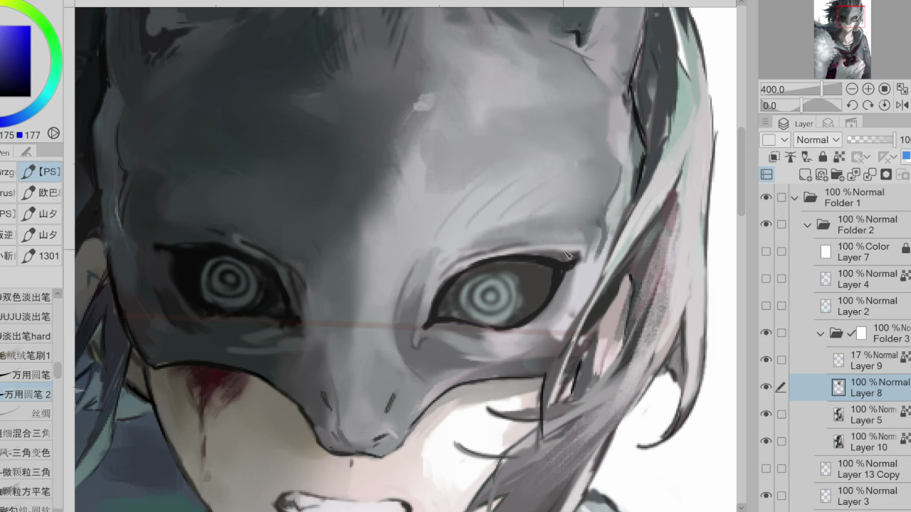
alt+click(569, 253)
alt+click(517, 245)
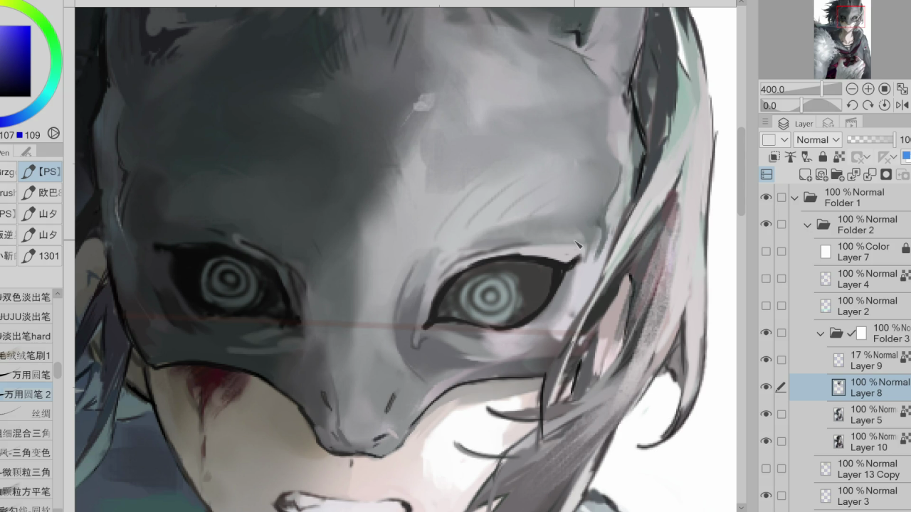
alt+click(503, 247)
alt+click(577, 249)
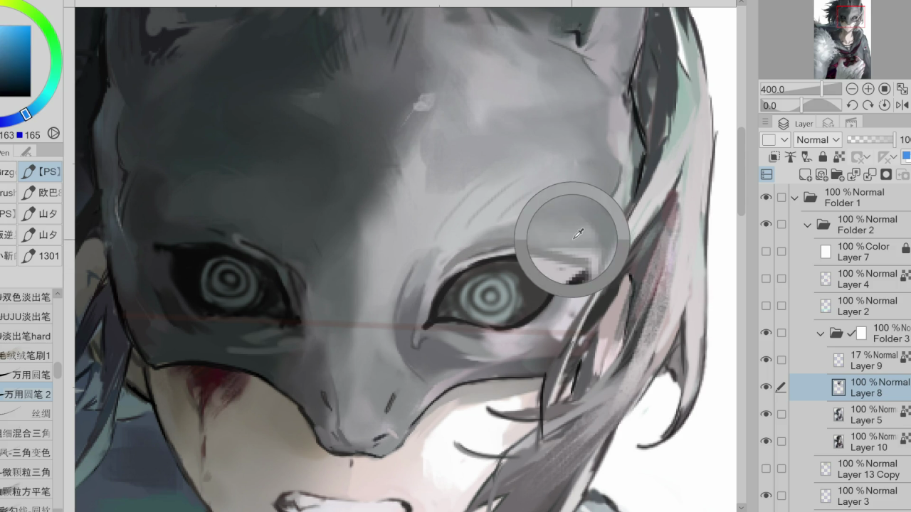
alt+click(484, 251)
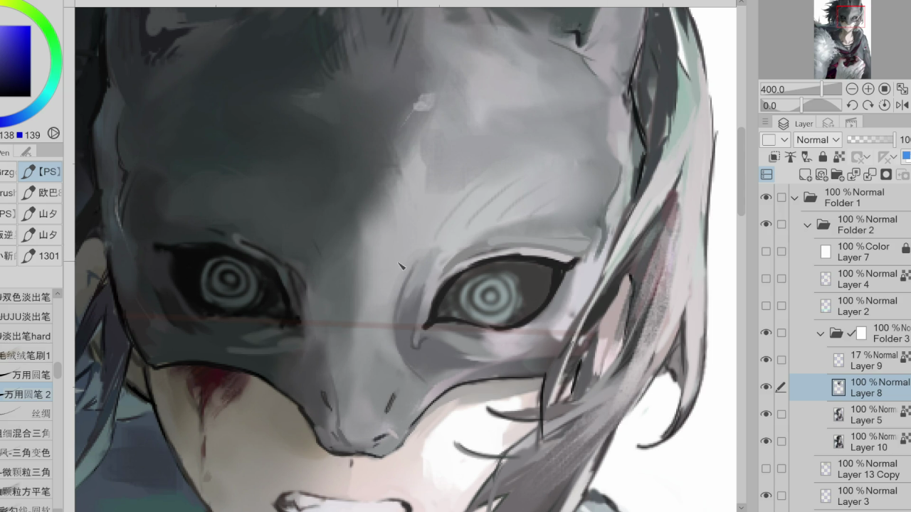
ctrl+shift+click(496, 247)
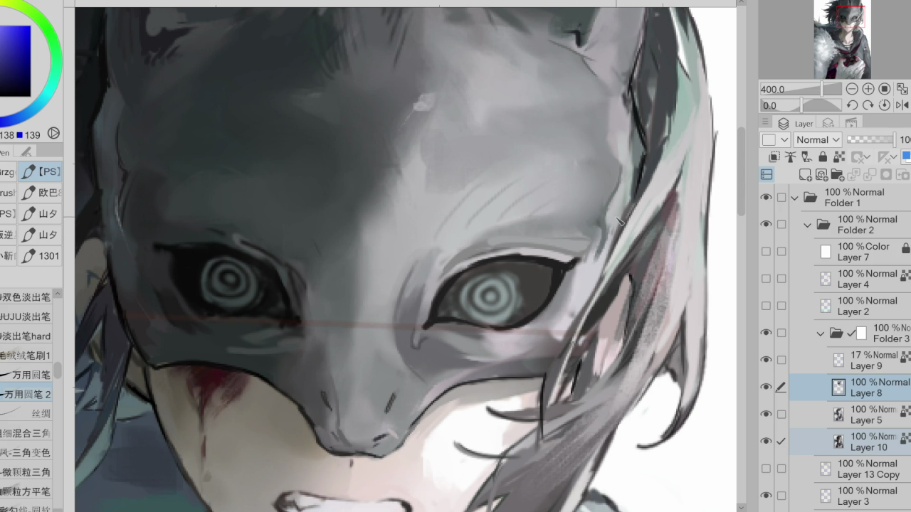
- Sample nearby colours and repaint the shading at the right eye's outer corner
alt+click(605, 229)
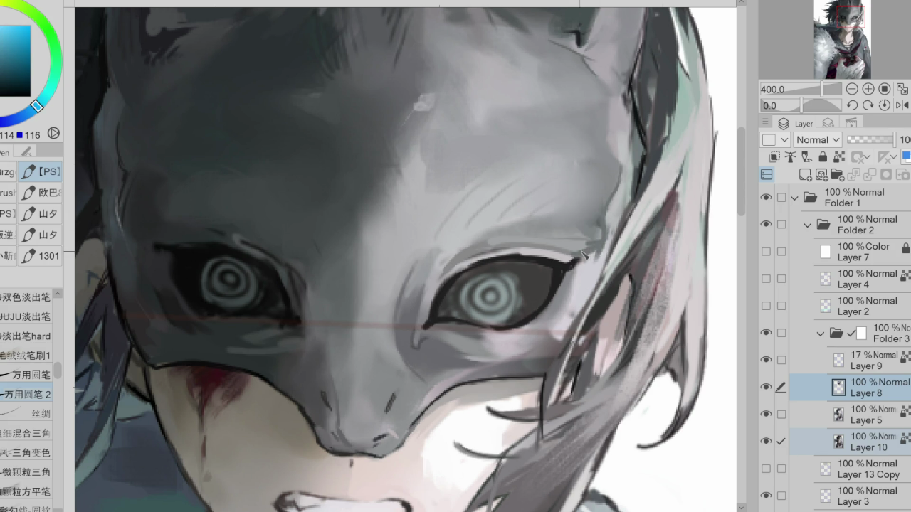
alt+click(600, 262)
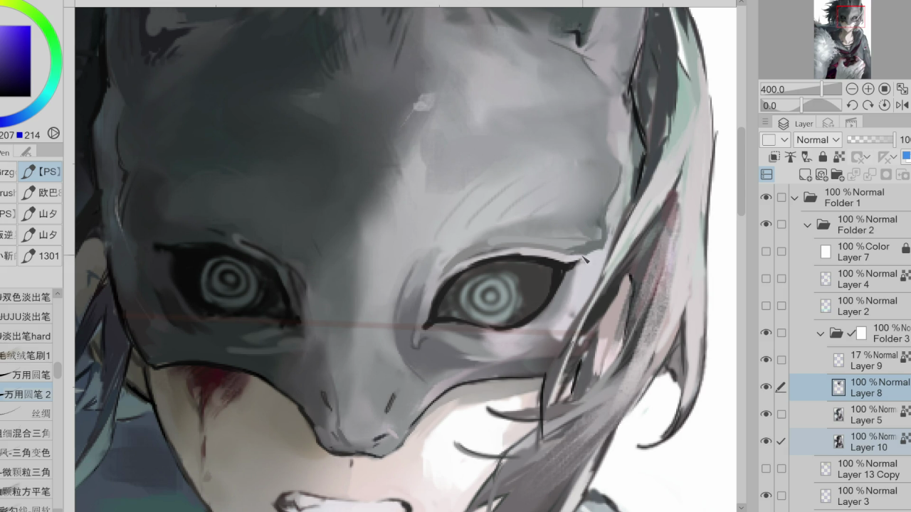
alt+click(580, 269)
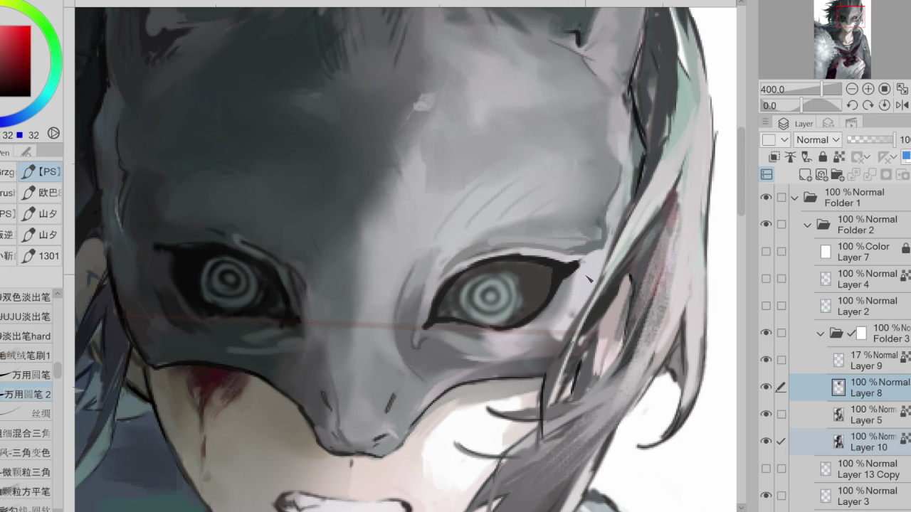
alt+click(572, 291)
alt+click(558, 308)
alt+click(638, 174)
drag(576, 276, 570, 307)
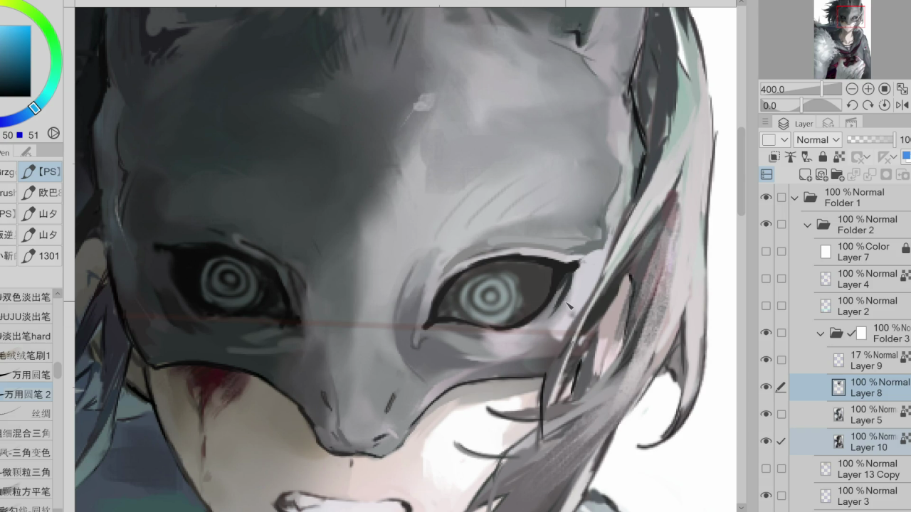
- Fill the right iris with pale cyan-grey, rounding its edge
alt+click(491, 285)
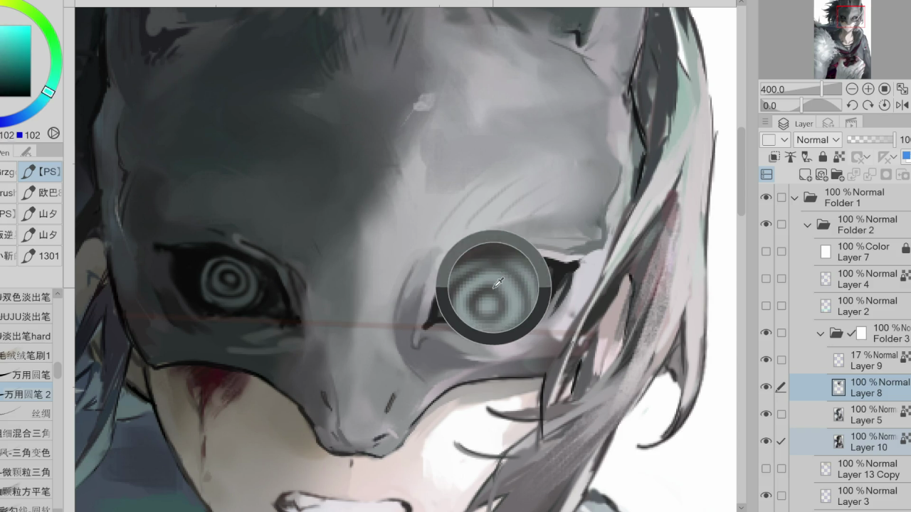
mouse_move(491, 285)
mouse_down()
mouse_move(513, 285)
mouse_move(509, 301)
mouse_move(522, 292)
mouse_up()
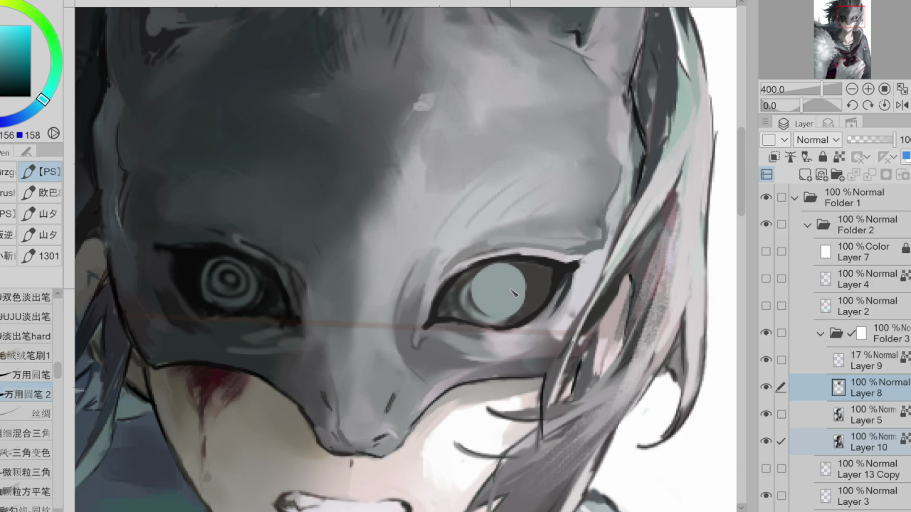
alt+click(499, 313)
mouse_move(476, 277)
mouse_down()
mouse_move(456, 321)
mouse_move(482, 324)
mouse_up()
key(ctrl+z)
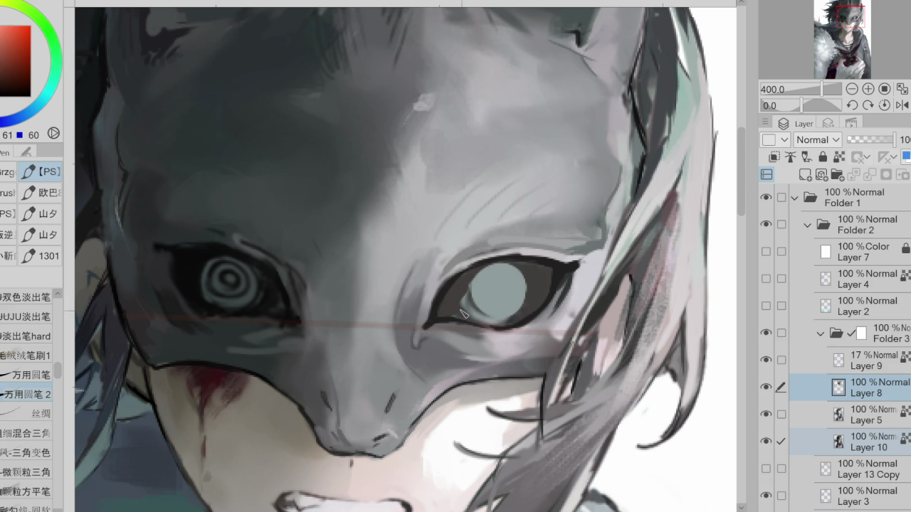
alt+click(481, 316)
mouse_move(474, 289)
mouse_down()
mouse_move(477, 307)
mouse_move(507, 318)
mouse_up()
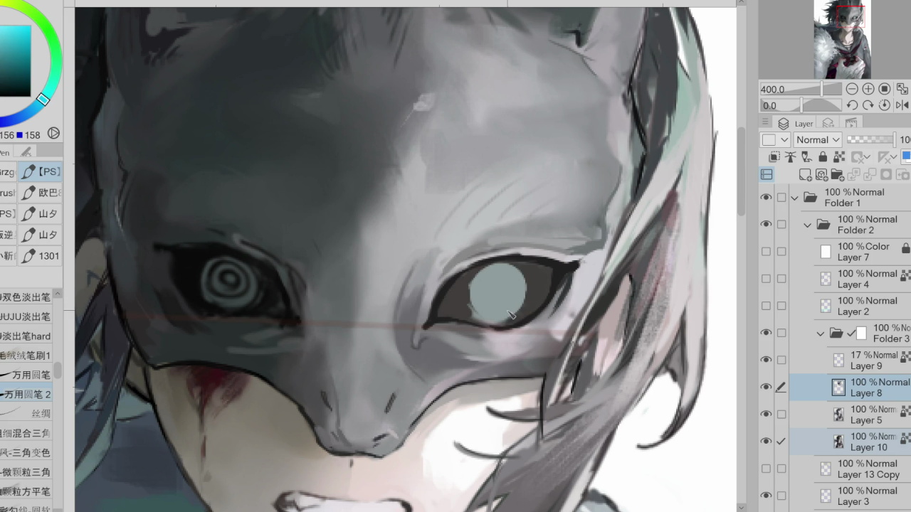
drag(477, 269, 484, 304)
- Paint dark brown-red concentric rings and a centre dot inside the iris
alt+click(565, 270)
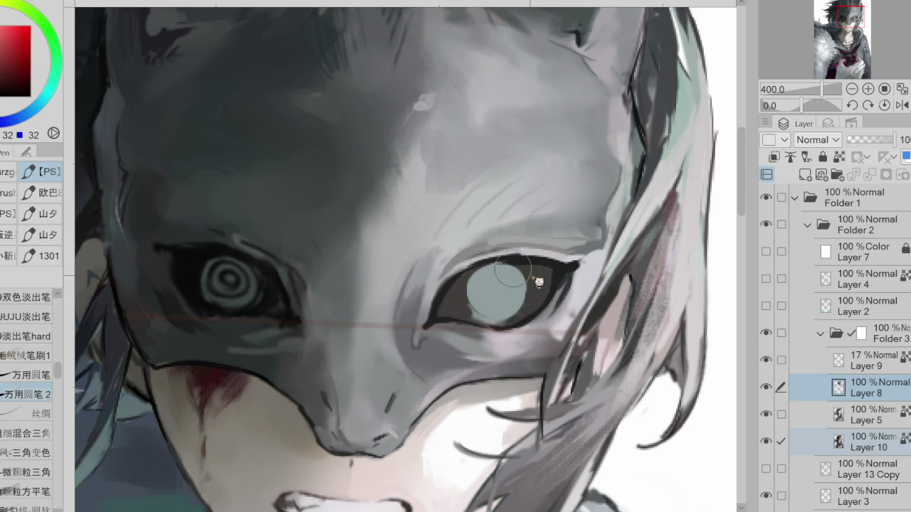
mouse_move(506, 284)
mouse_down()
mouse_move(486, 291)
mouse_move(510, 313)
mouse_up()
alt+click(528, 273)
mouse_move(491, 281)
mouse_down()
mouse_move(497, 294)
mouse_move(507, 284)
mouse_up()
alt+click(504, 281)
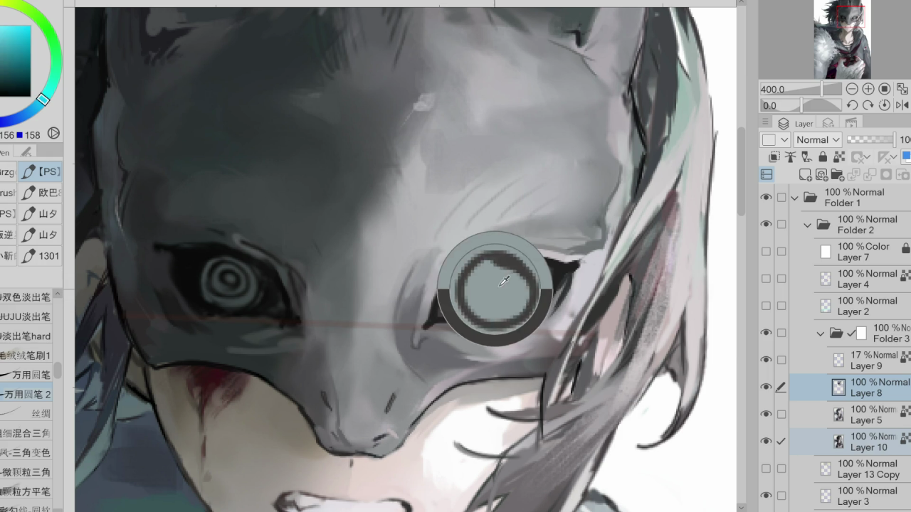
alt+click(528, 278)
drag(496, 287, 498, 294)
alt+click(460, 308)
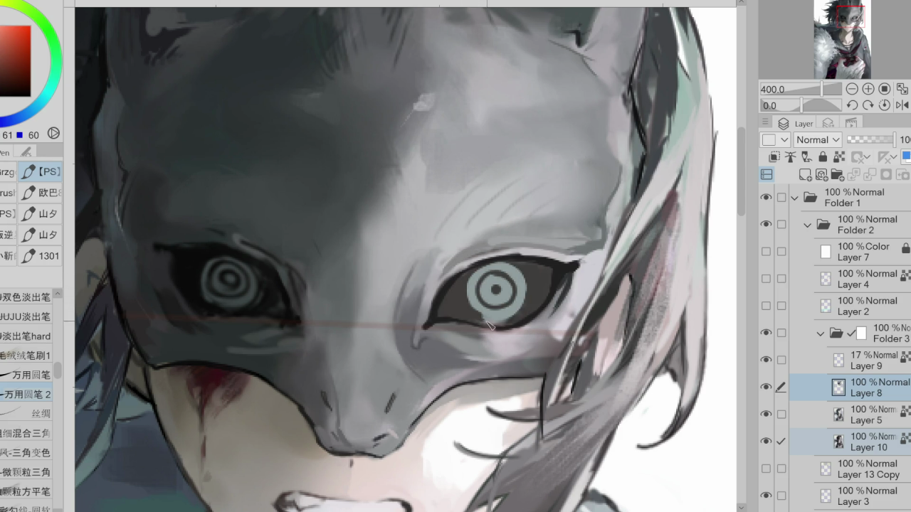
- Pick a light purple-grey from the mask and stroke it along the right upper eyelid
alt+click(477, 297)
alt+click(478, 301)
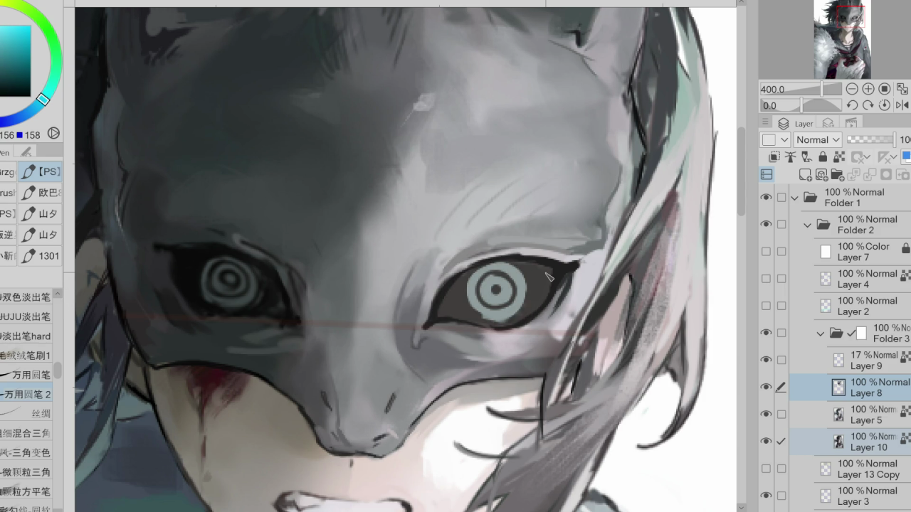
alt+click(525, 248)
alt+click(441, 250)
alt+click(443, 284)
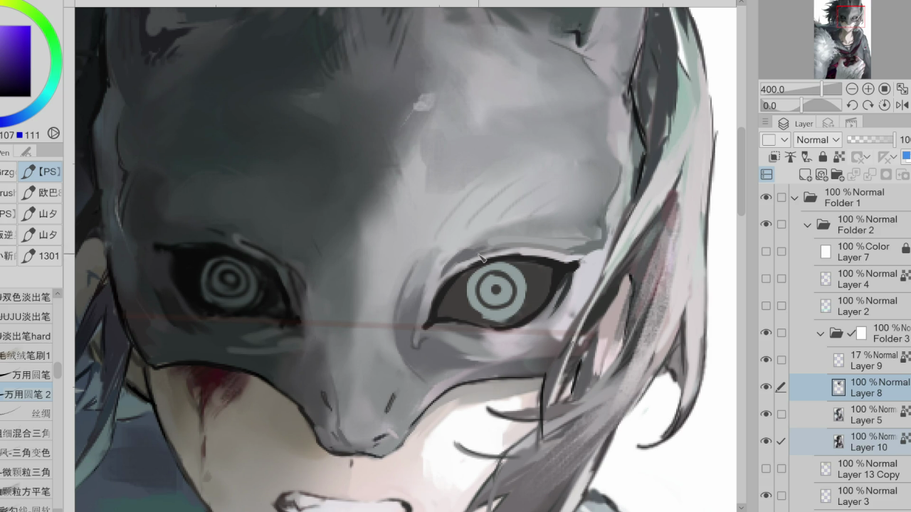
alt+click(427, 274)
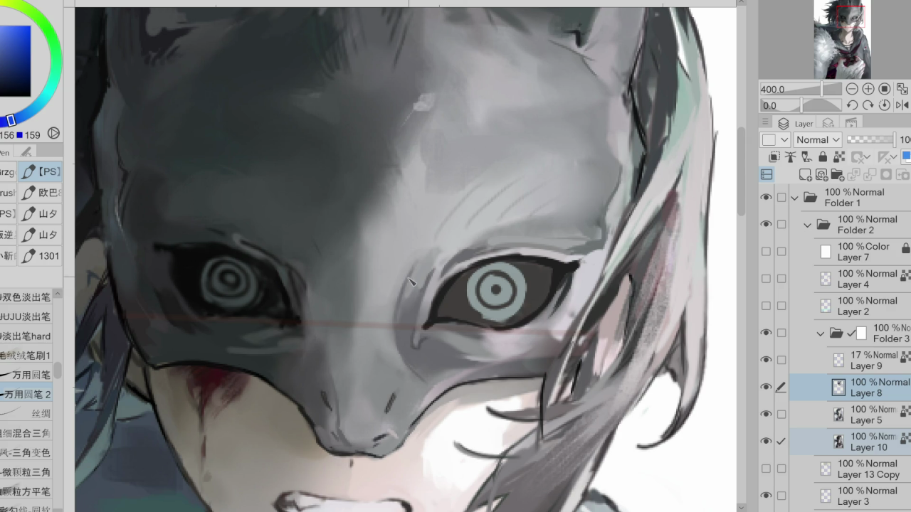
alt+click(412, 280)
alt+click(411, 281)
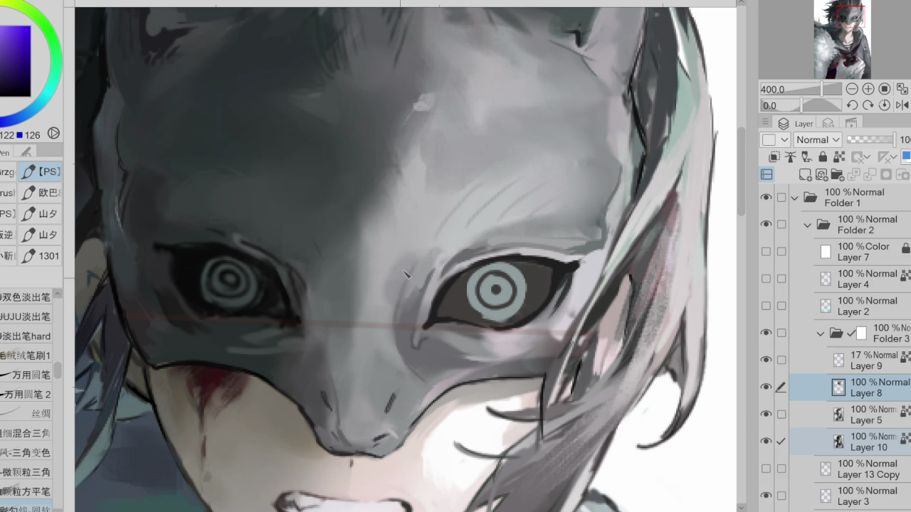
alt+click(391, 285)
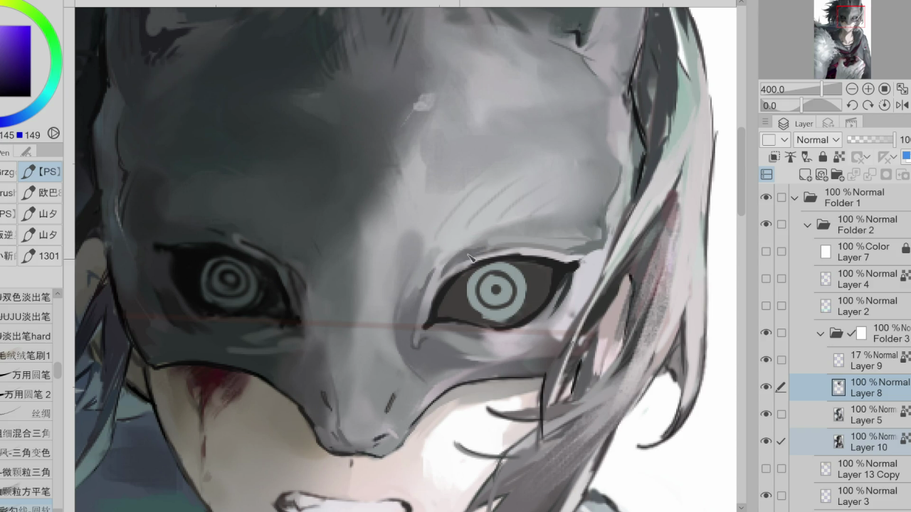
drag(537, 251, 588, 258)
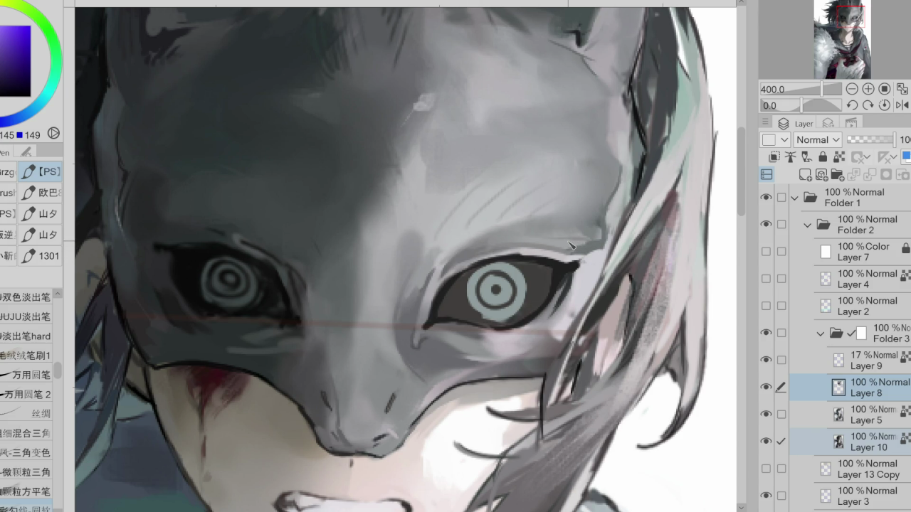
alt+click(604, 238)
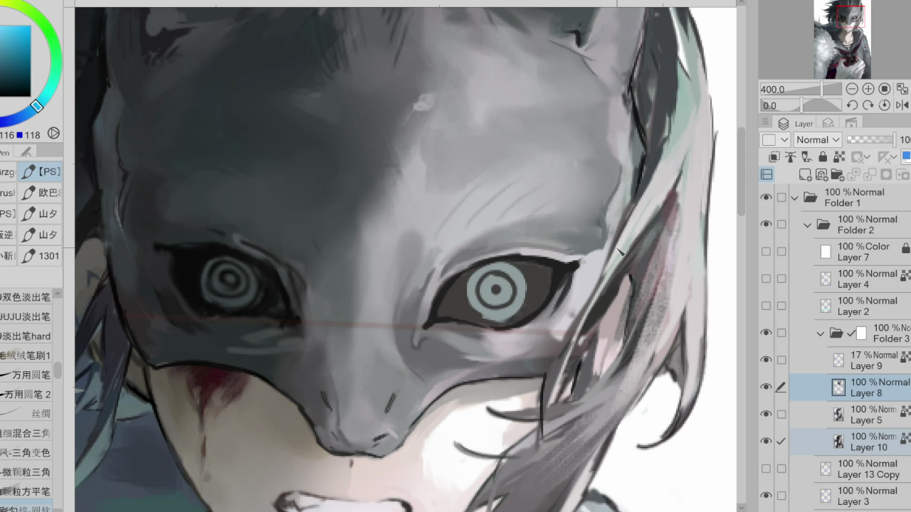
alt+click(555, 279)
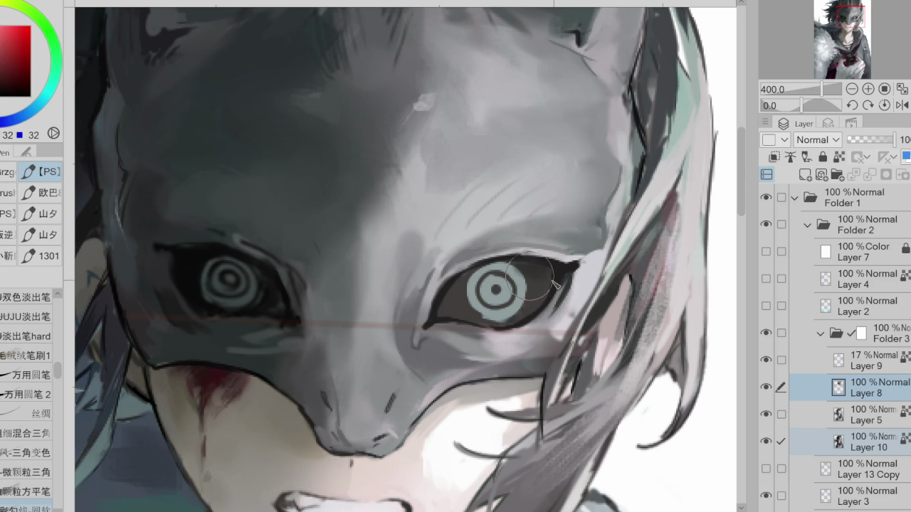
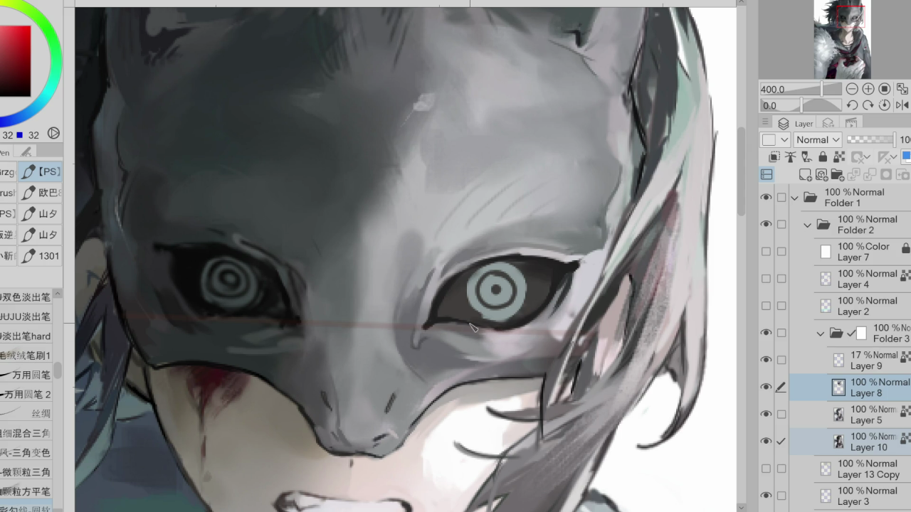
- Hide the red guide line on Layer 9 and switch to a larger round brush
click(766, 361)
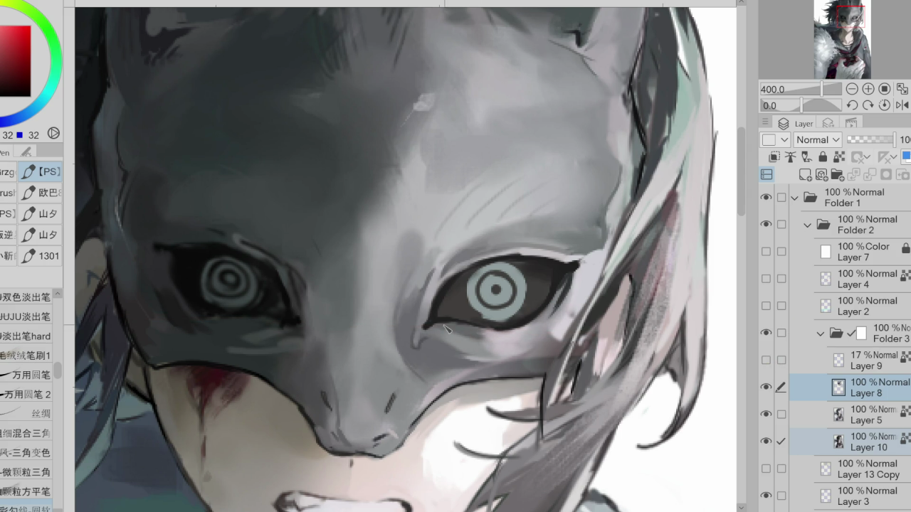
key(b)
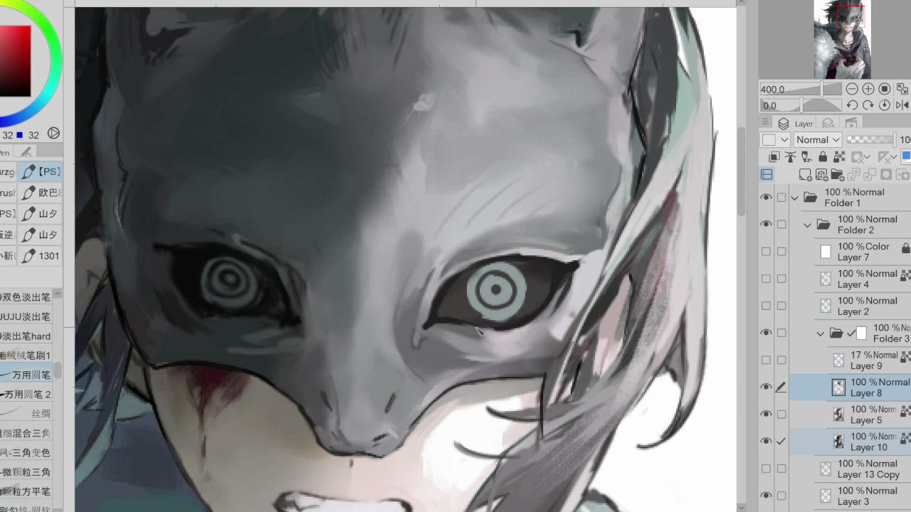
key(bracketright)
- Add a dark stroke at the right eye's outer corner; undo a trial grey stroke
drag(571, 283, 548, 320)
key(bracketright)
key(bracketright)
key(bracketright)
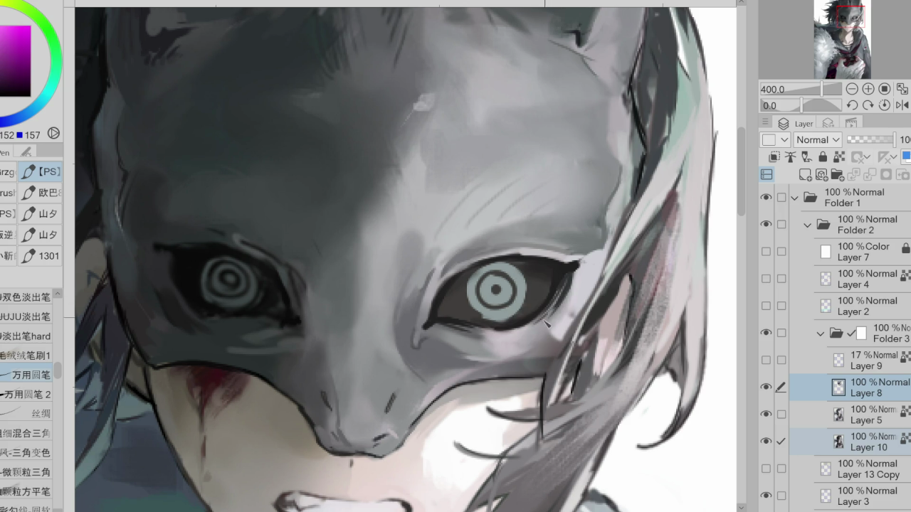
alt+click(550, 313)
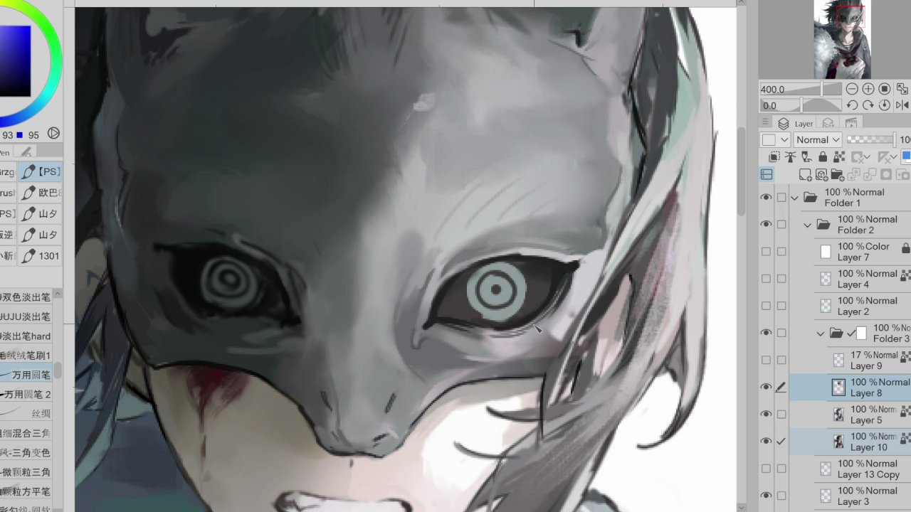
alt+click(573, 237)
alt+click(479, 350)
drag(463, 321, 537, 340)
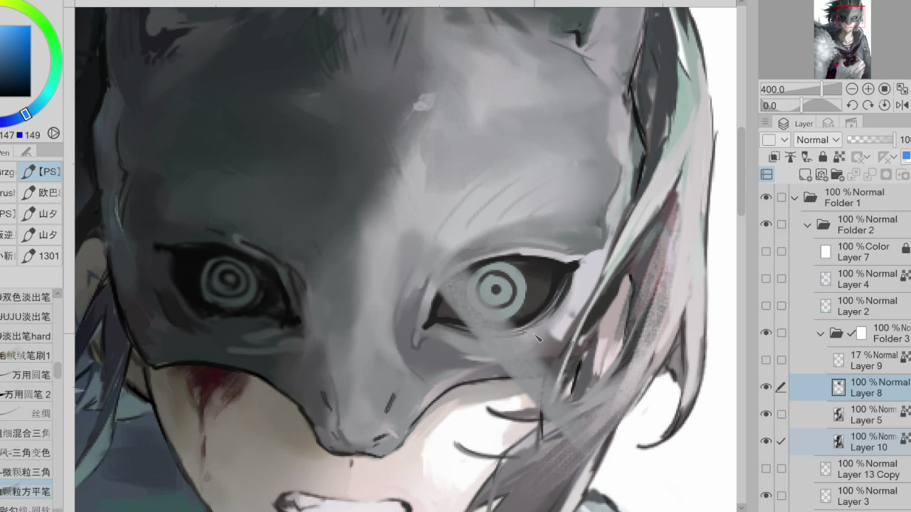
key(ctrl+z)
- Try a broad colour-blending brush stroke over the eye area, then undo it
scroll(36, 428, down, 2)
scroll(35, 427, down, 3)
click(37, 427)
drag(487, 343, 541, 336)
key(ctrl+z)
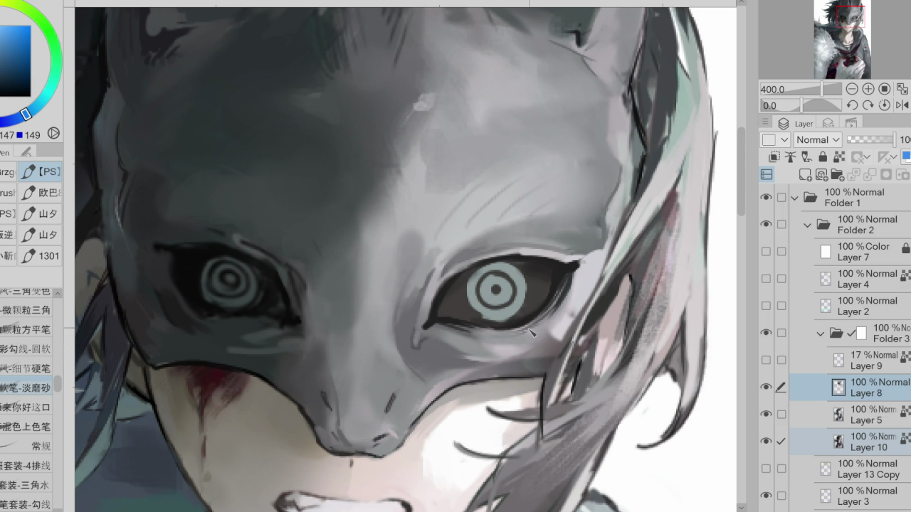
- Darken the area under the right eye and add a faint dark lower-eyelid line
alt+click(513, 333)
alt+click(523, 335)
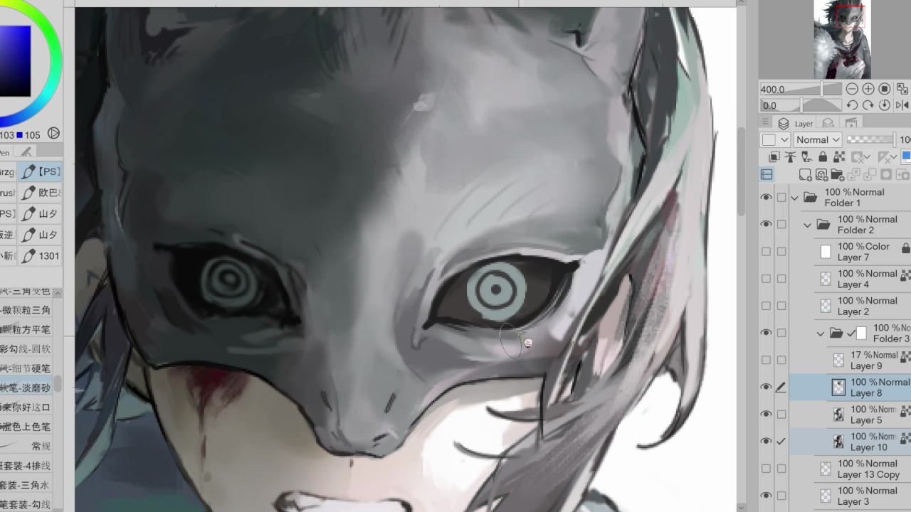
drag(535, 332, 486, 347)
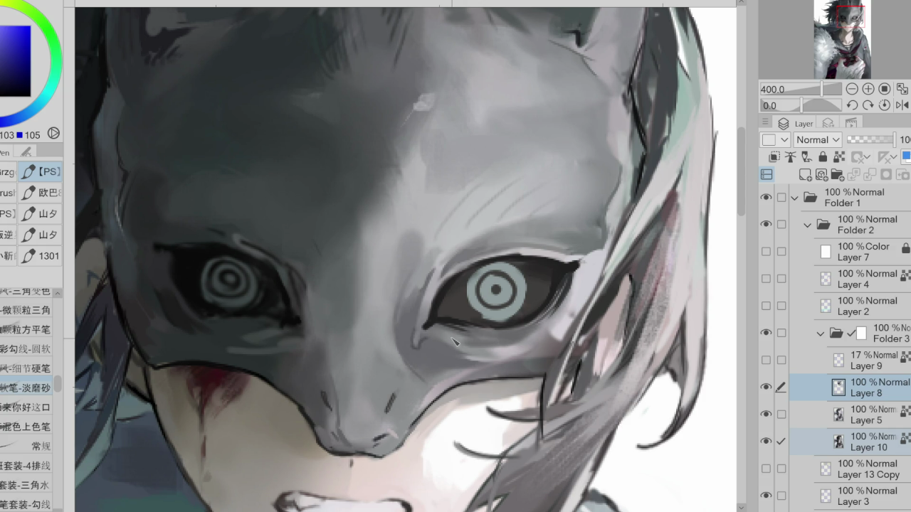
alt+click(520, 343)
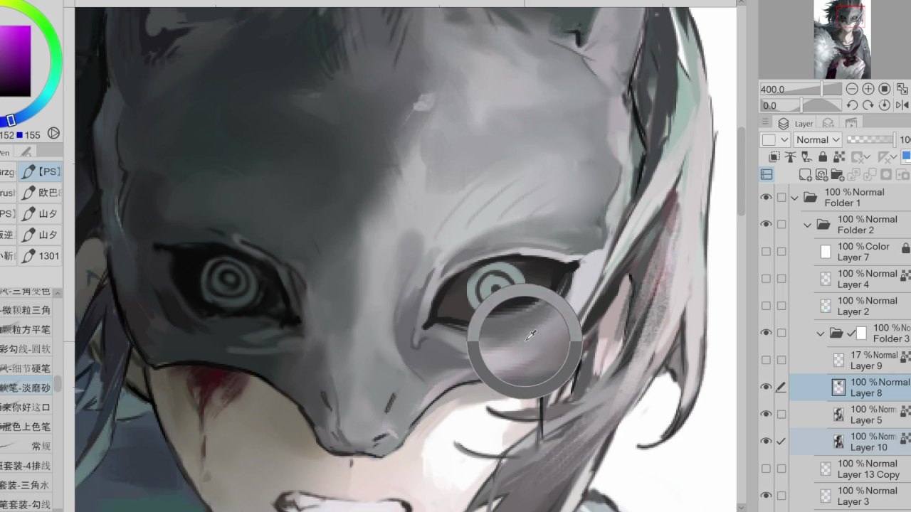
alt+click(455, 340)
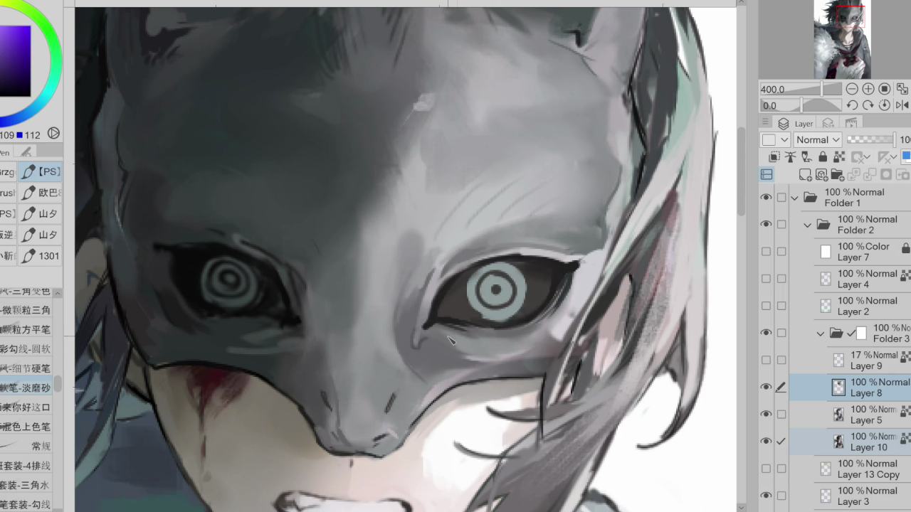
alt+click(452, 344)
drag(427, 328, 465, 334)
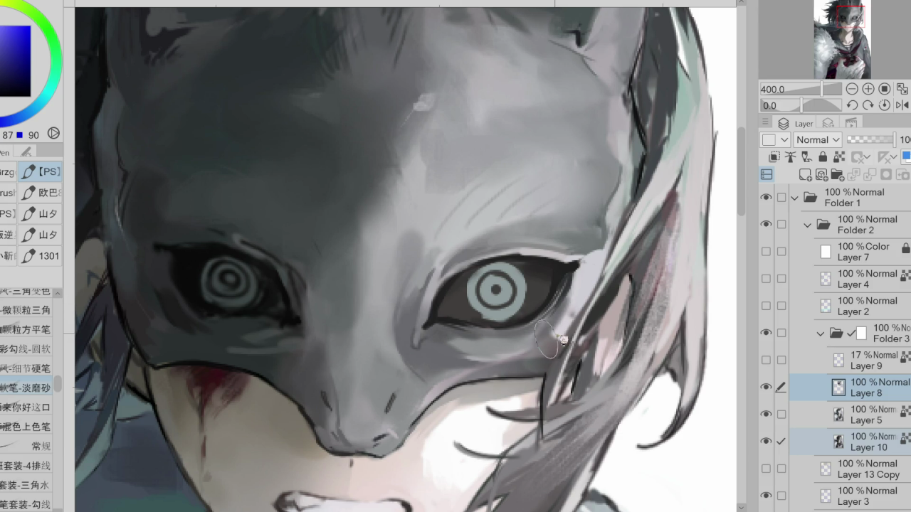
- Eyedrop lighter greys, blue-greys and light teal from below and around the eye
alt+click(502, 356)
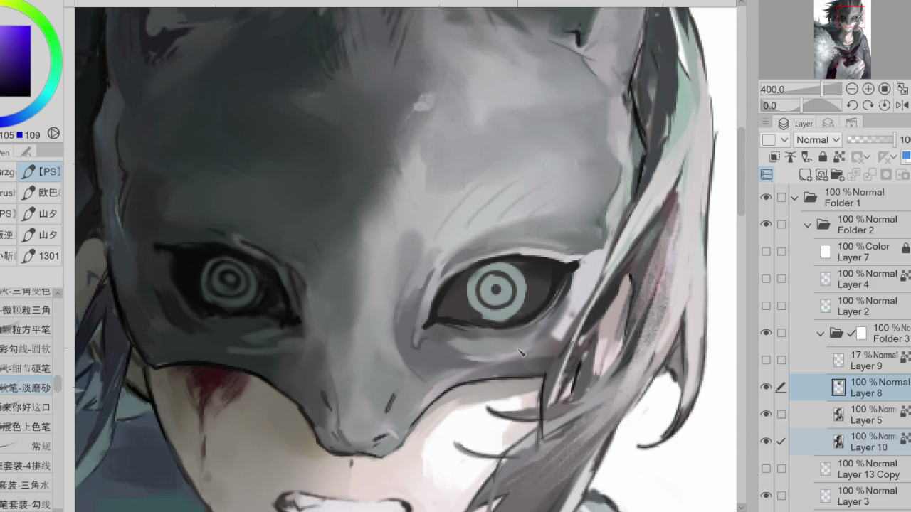
alt+click(441, 372)
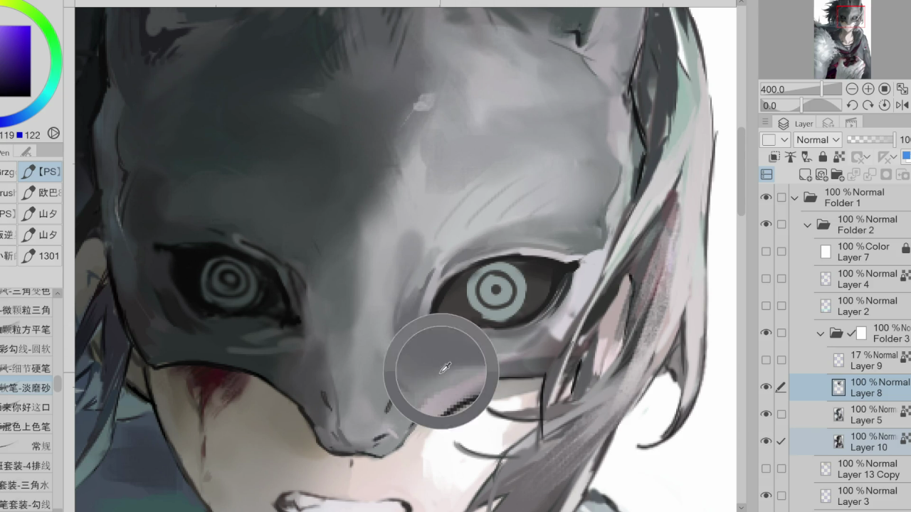
alt+click(541, 361)
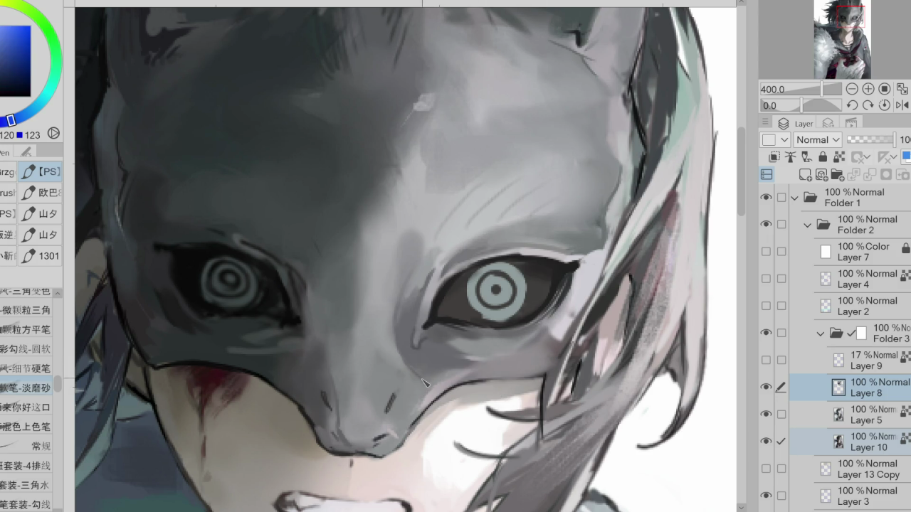
alt+click(527, 360)
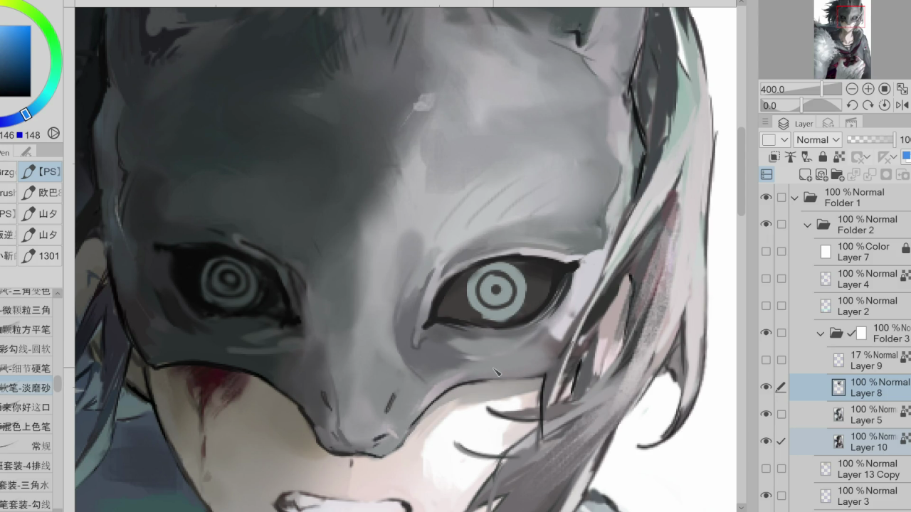
alt+click(569, 319)
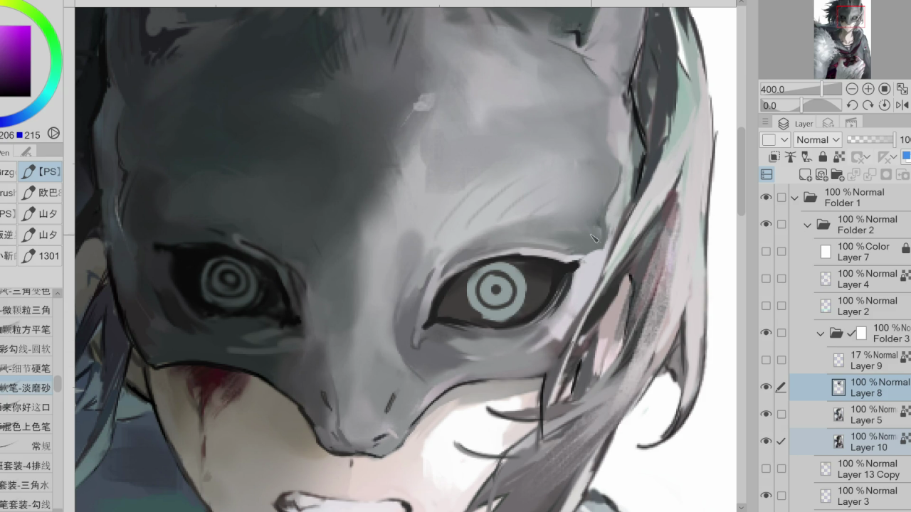
alt+click(604, 240)
- Eyedrop purple-grey, mid-dark and dark tones from the mask around the eye corner
alt+click(561, 329)
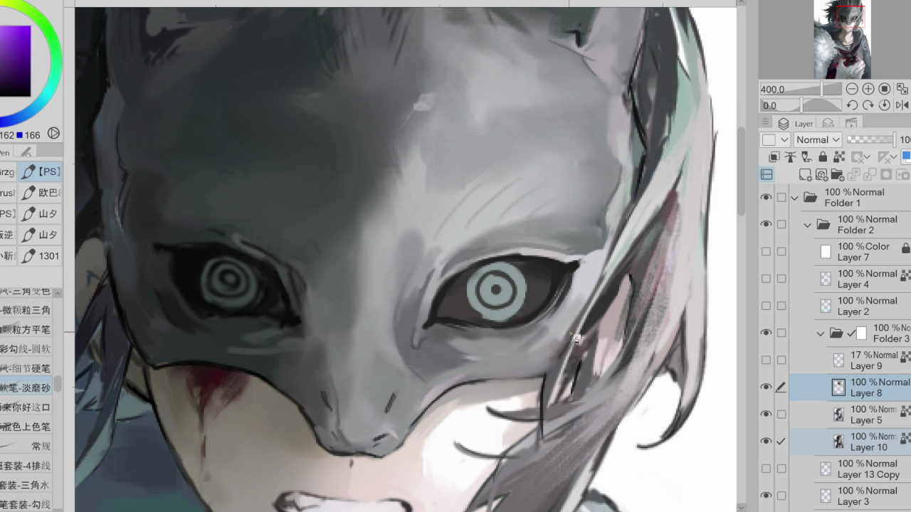
alt+click(603, 257)
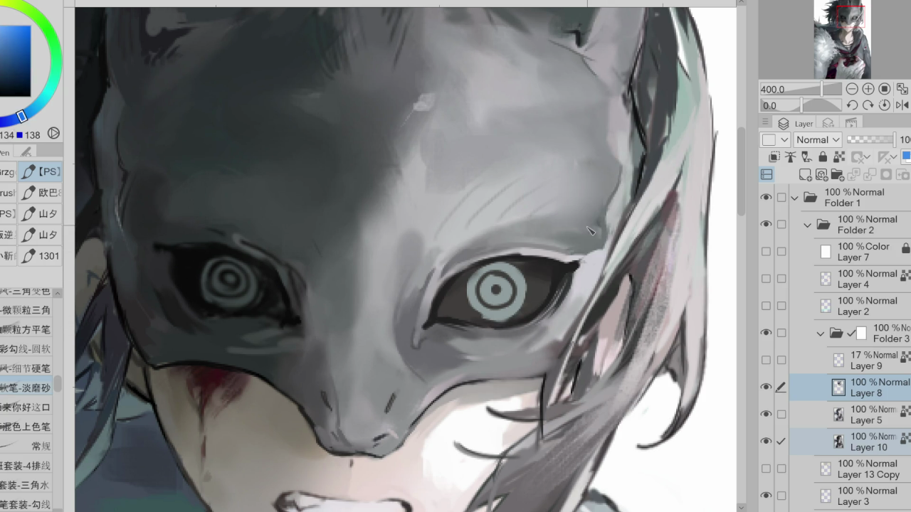
alt+click(595, 272)
alt+click(533, 314)
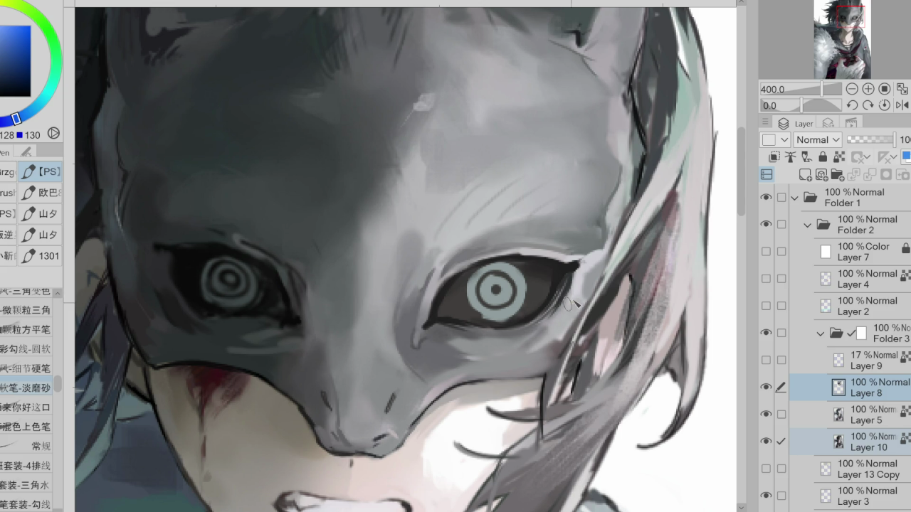
alt+click(567, 293)
alt+click(571, 281)
alt+click(552, 319)
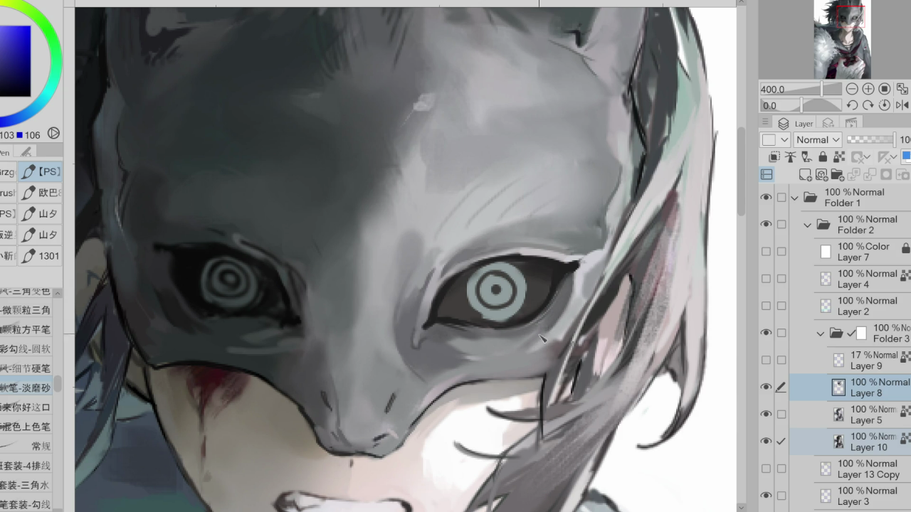
alt+click(585, 291)
- Hatch short dark strokes below the right eye and darken the fine lines there
alt+click(563, 305)
mouse_move(492, 343)
mouse_down()
mouse_move(456, 347)
mouse_move(462, 345)
mouse_up()
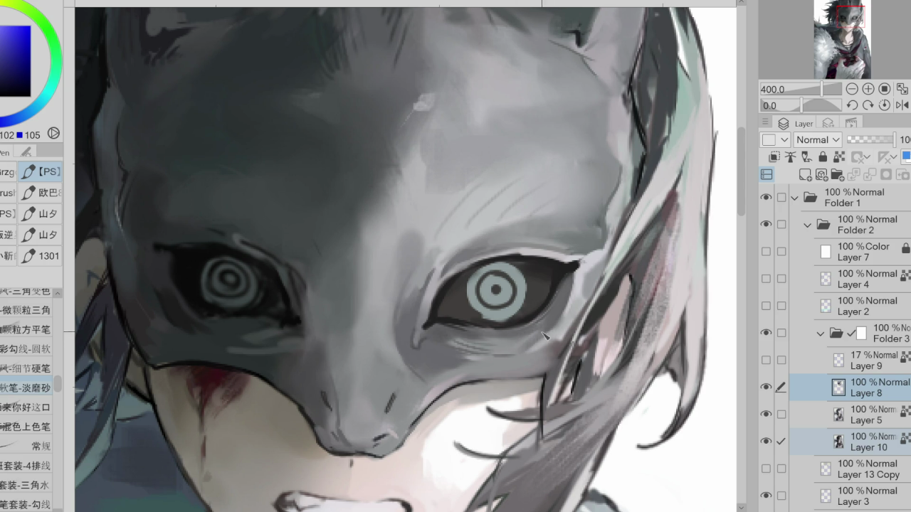
alt+click(455, 325)
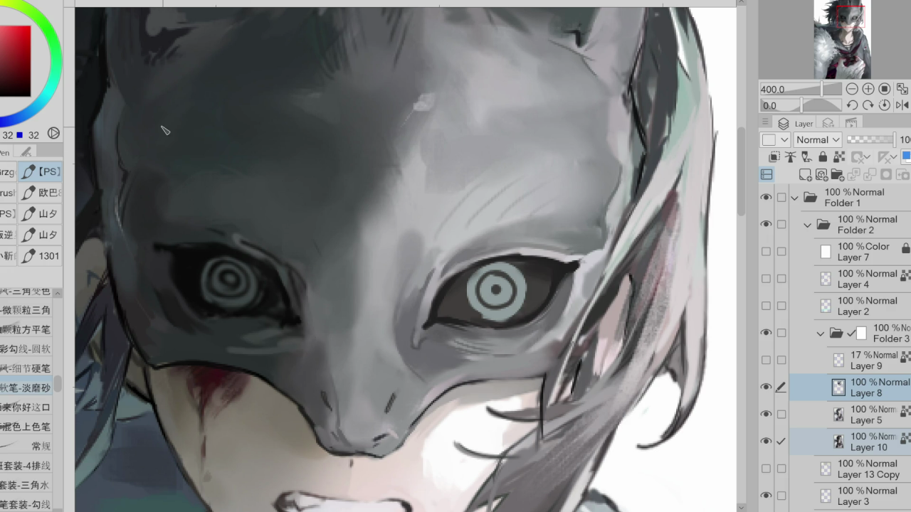
alt+click(417, 290)
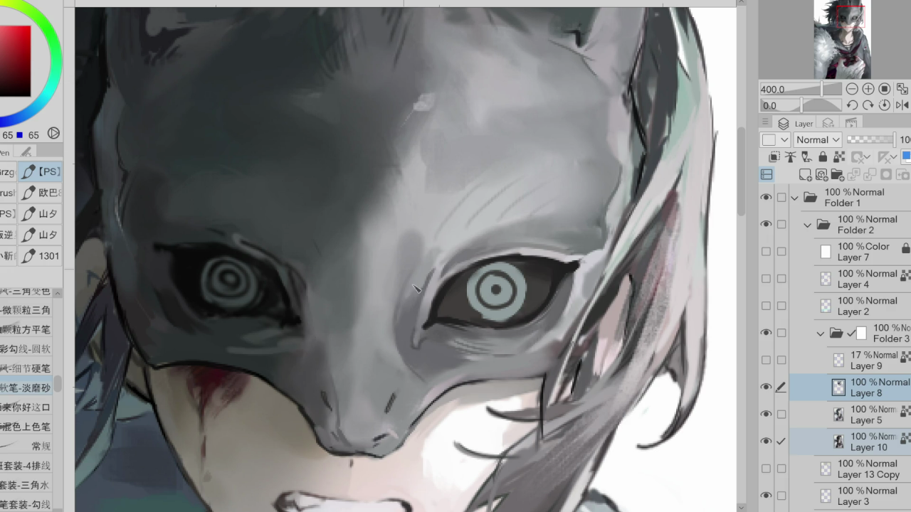
alt+click(425, 348)
alt+click(428, 342)
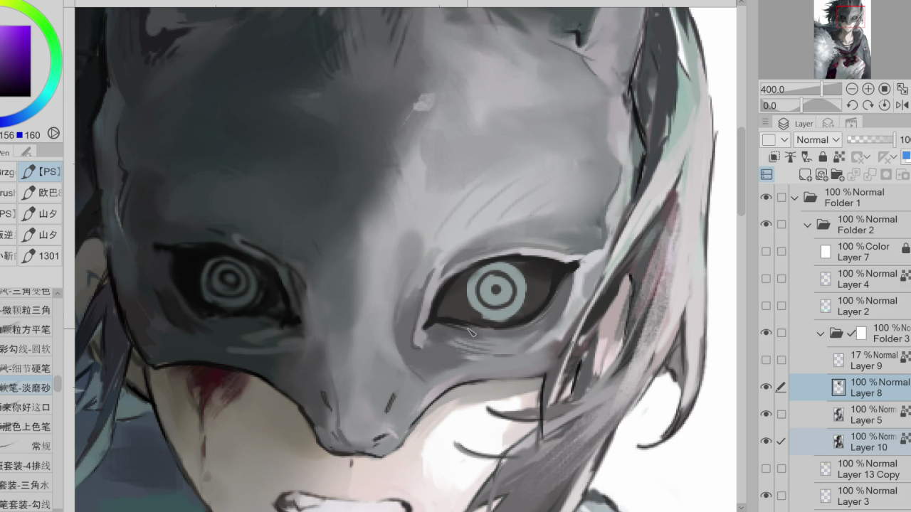
alt+click(535, 335)
alt+click(546, 331)
alt+click(544, 329)
drag(514, 332, 470, 343)
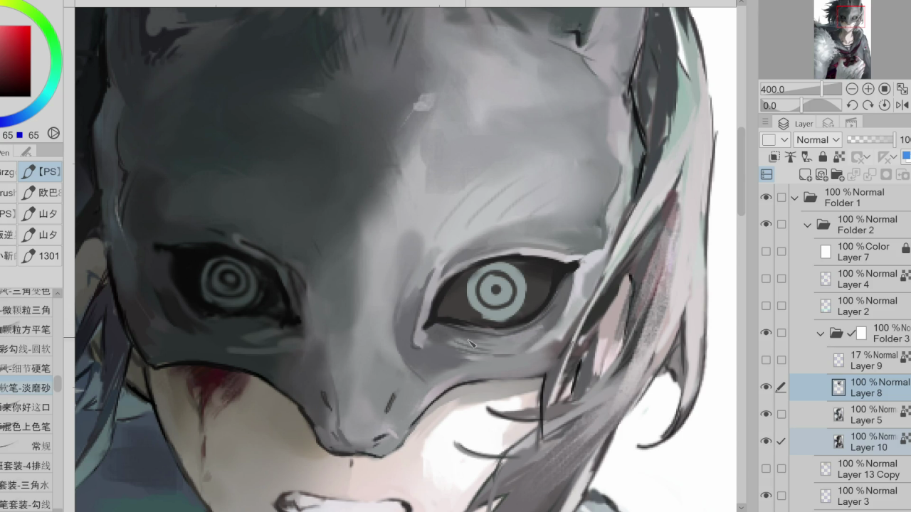
- Eyedrop dark purple-grey, blue-grey and light greys from the mask near the eye
alt+click(417, 346)
alt+click(442, 346)
alt+click(431, 336)
alt+click(453, 327)
alt+click(546, 340)
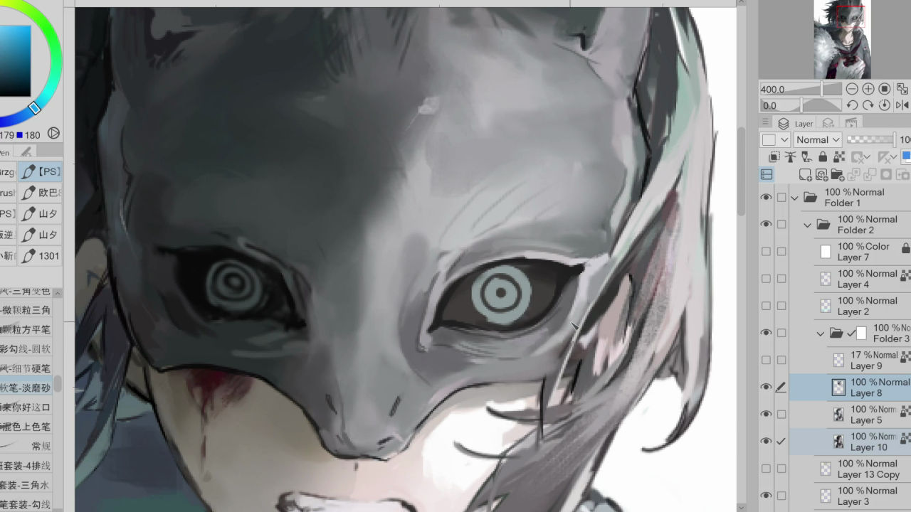
alt+click(579, 291)
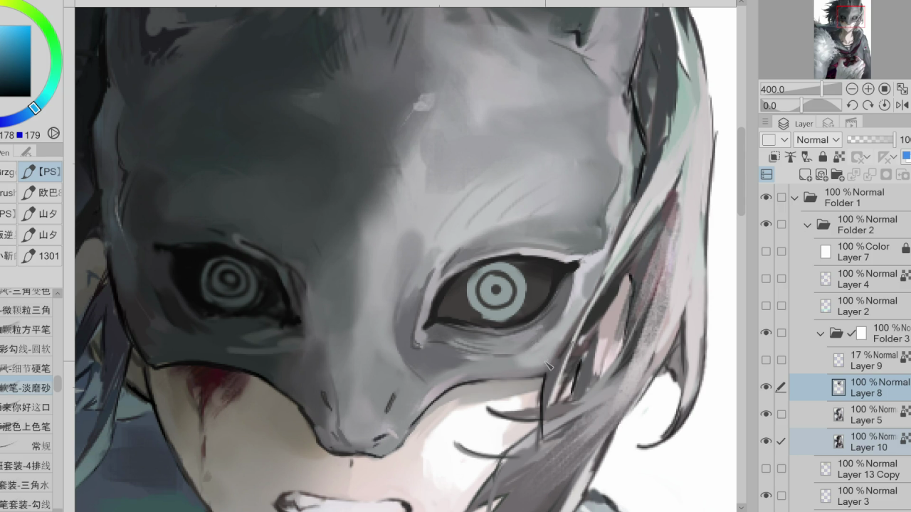
alt+click(447, 360)
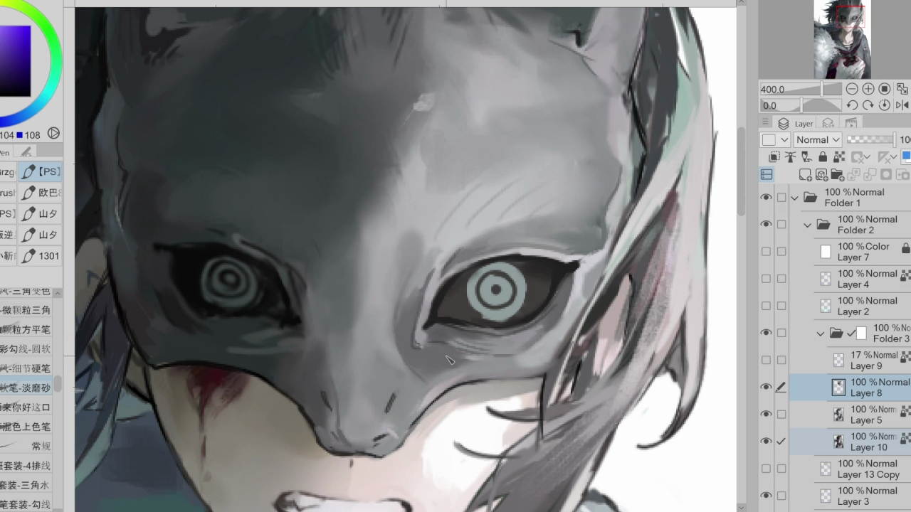
alt+click(445, 361)
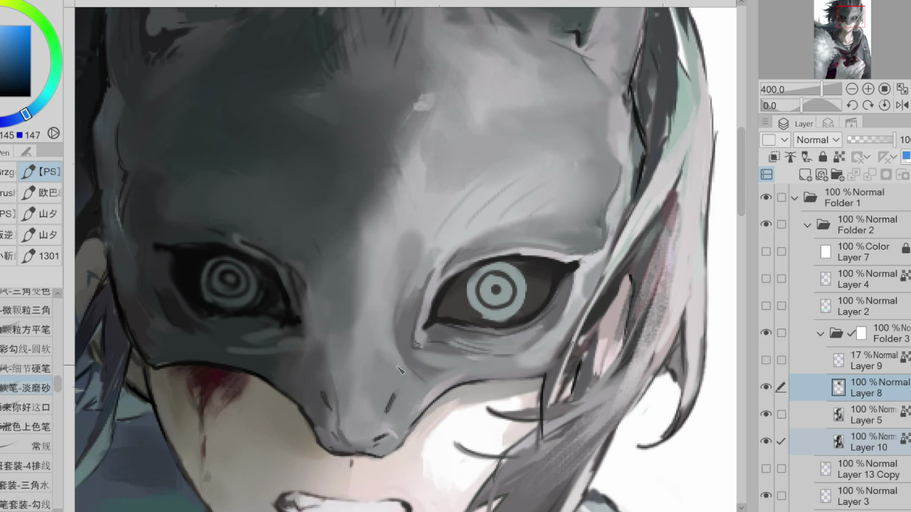
- Pick greys below the right eye and begin a light stroke beside the eye-hole
alt+click(450, 363)
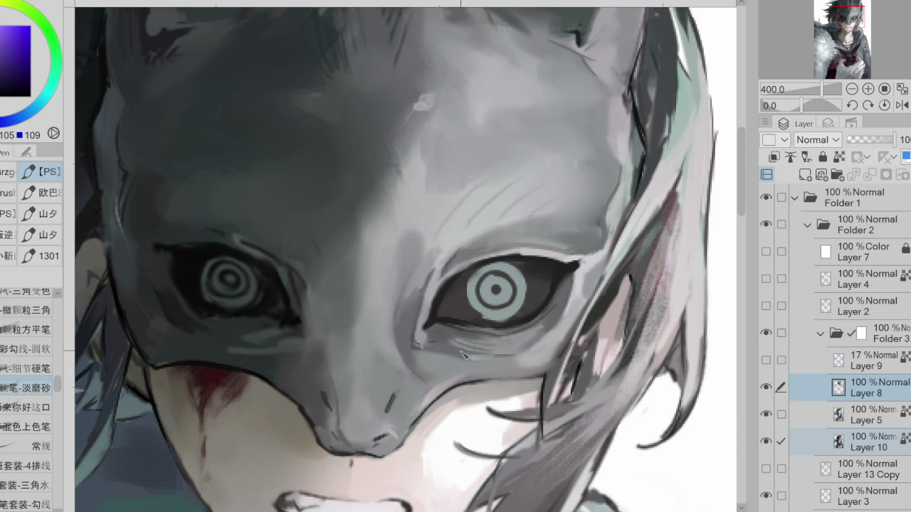
alt+click(445, 349)
alt+click(419, 363)
alt+click(418, 368)
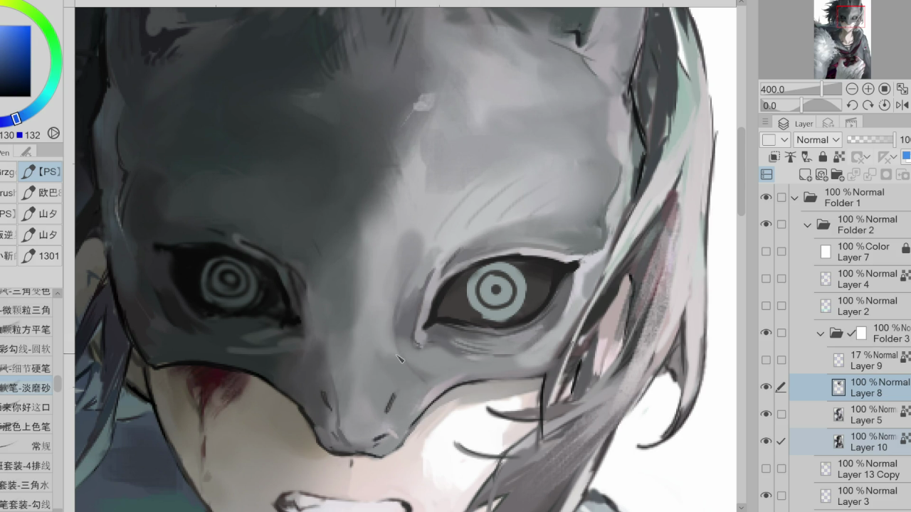
alt+click(422, 362)
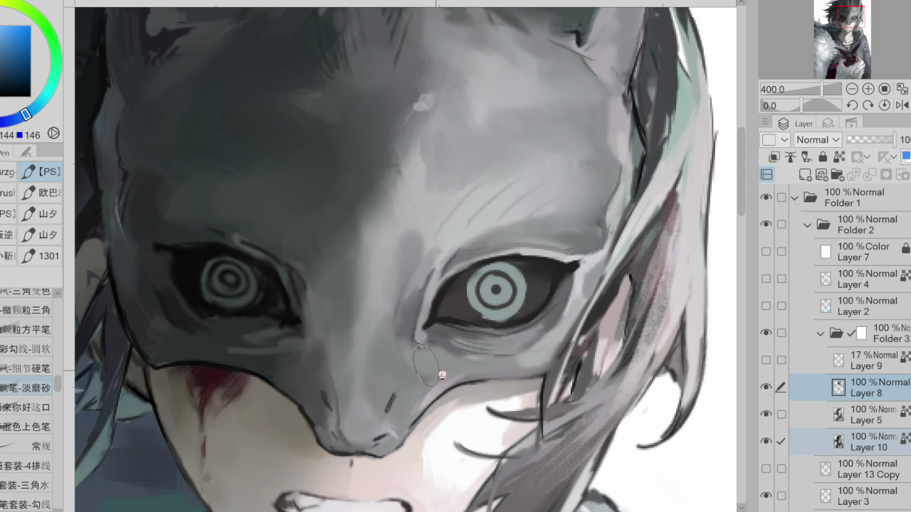
alt+click(430, 325)
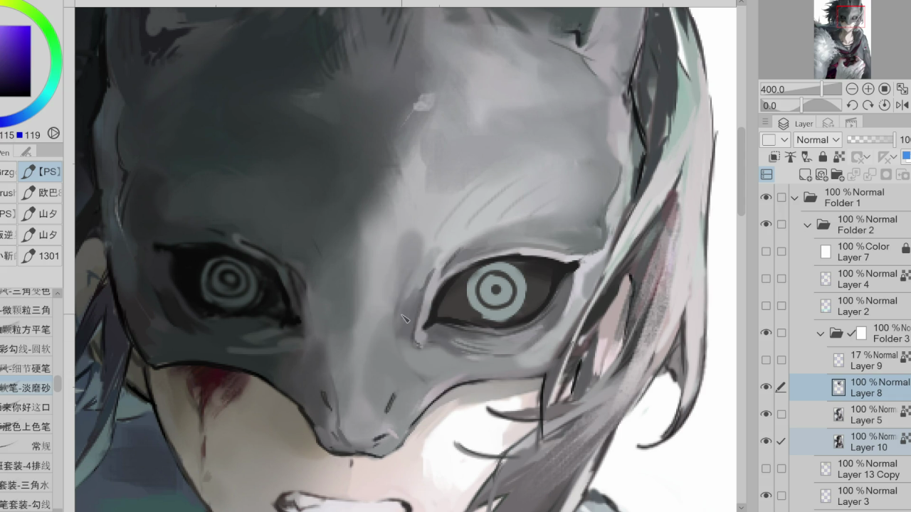
alt+click(445, 258)
- Paint light grey highlights down the right eye-hole rim, redoing the first stroke
drag(416, 303, 403, 362)
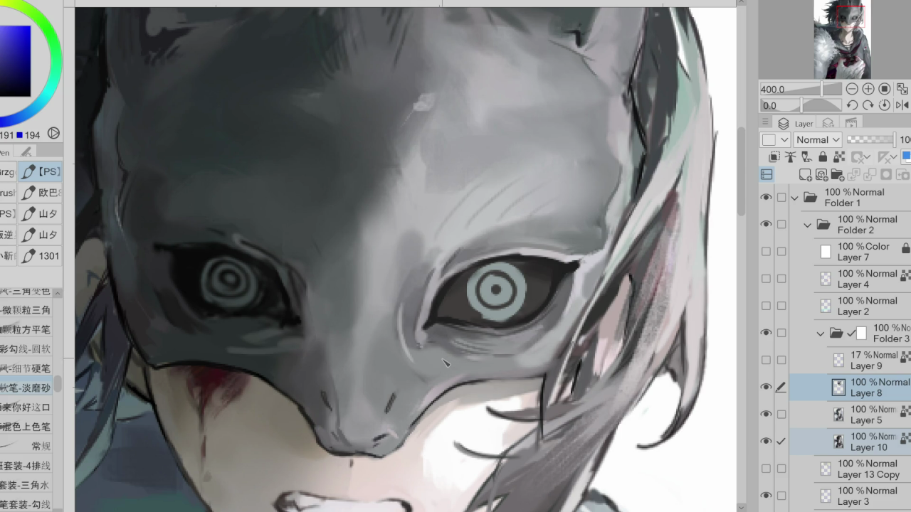
key(ctrl+z)
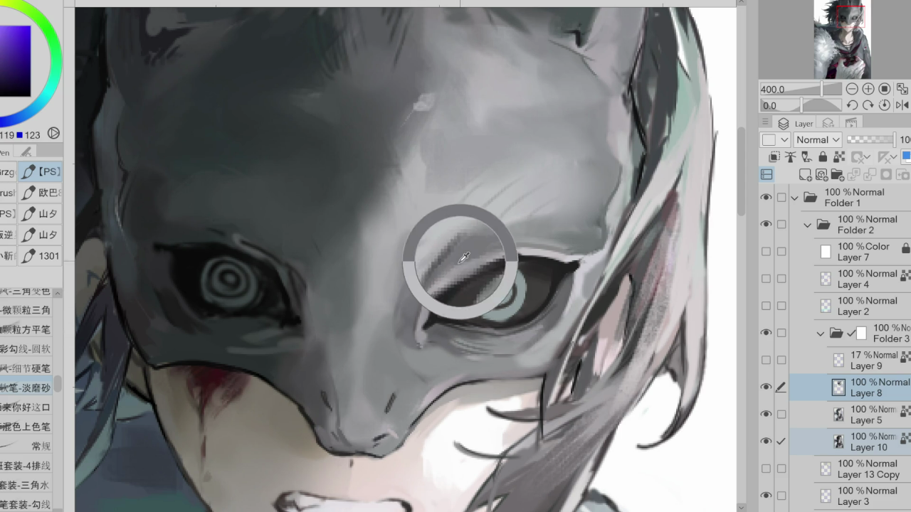
alt+click(431, 300)
drag(416, 295, 403, 359)
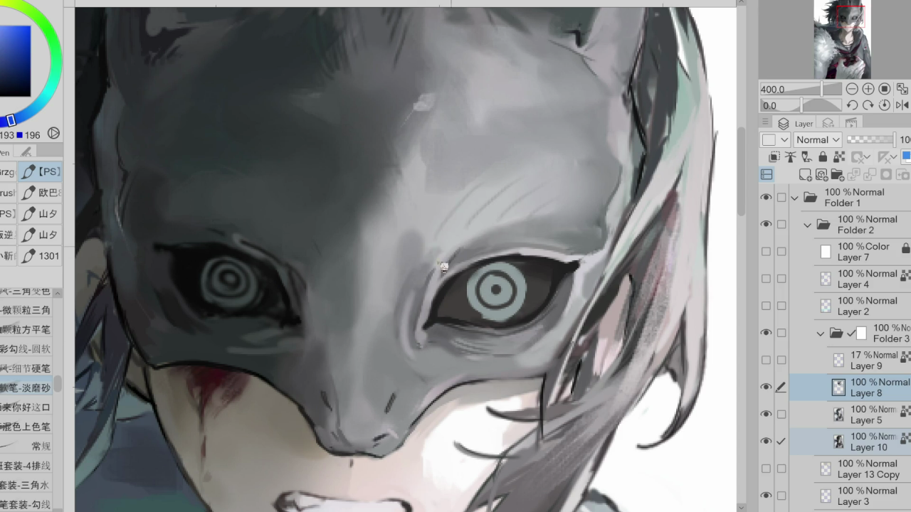
drag(417, 288, 412, 345)
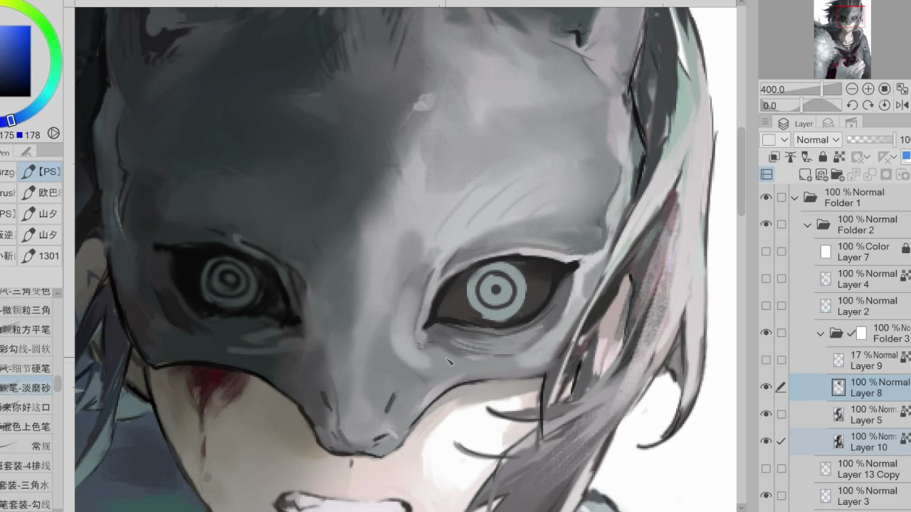
- Paint dark grey shading along the mask left of the right eye
alt+click(417, 361)
drag(395, 355, 412, 292)
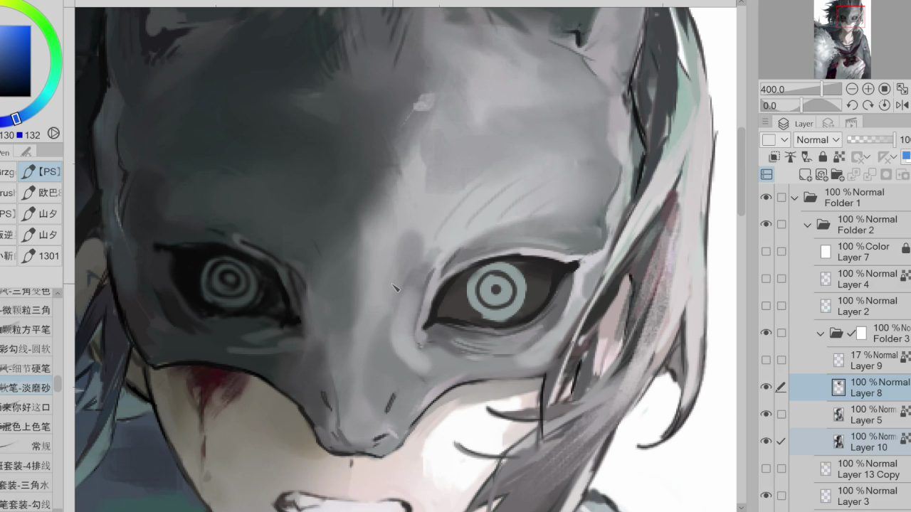
drag(397, 371, 409, 299)
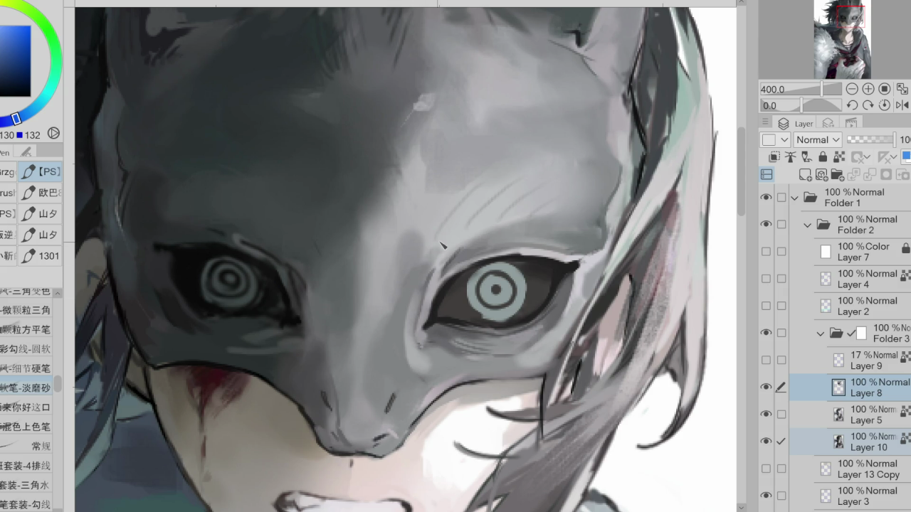
- Soften the right eye's inner corner with light grey strokes
drag(440, 272, 434, 295)
alt+click(421, 278)
drag(420, 313, 436, 291)
alt+click(418, 285)
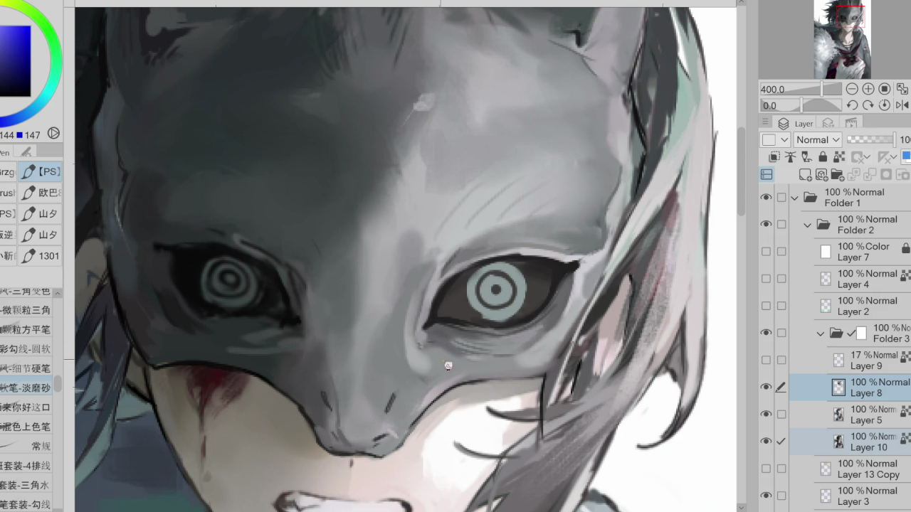
alt+click(424, 364)
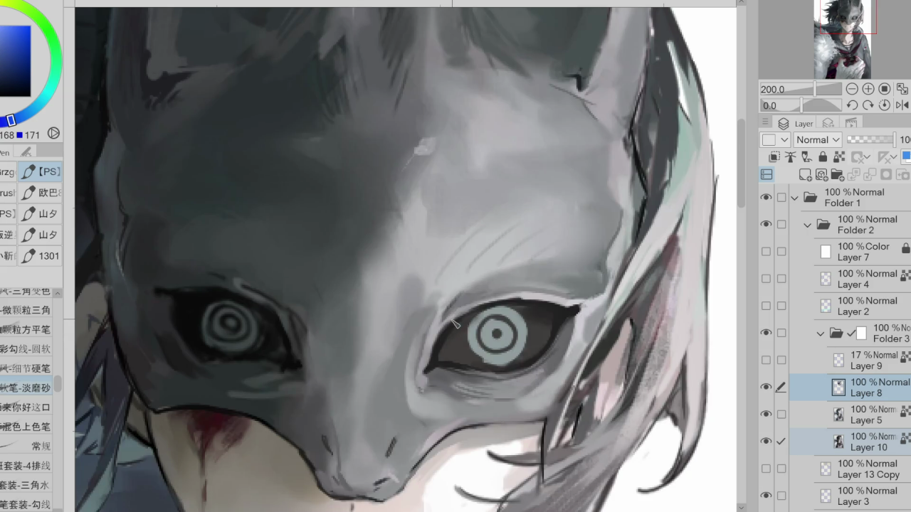
alt+click(440, 364)
alt+click(429, 353)
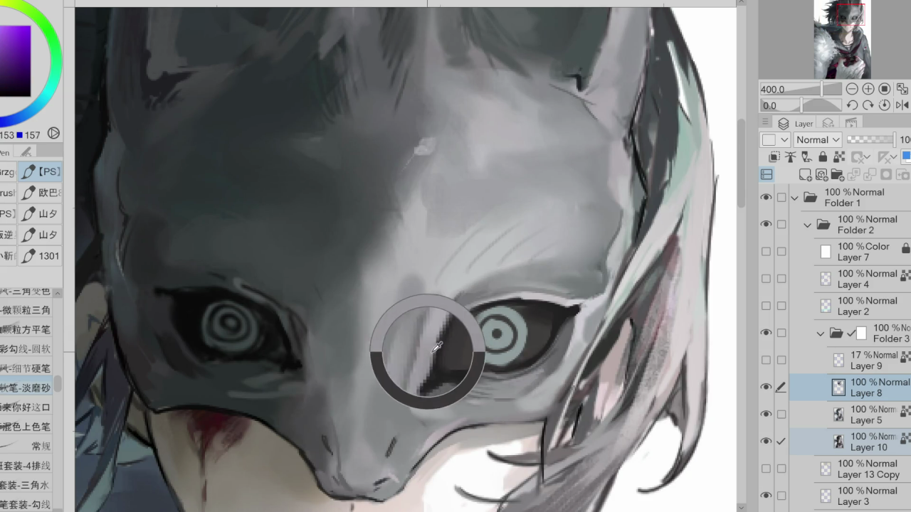
alt+click(429, 363)
alt+click(439, 363)
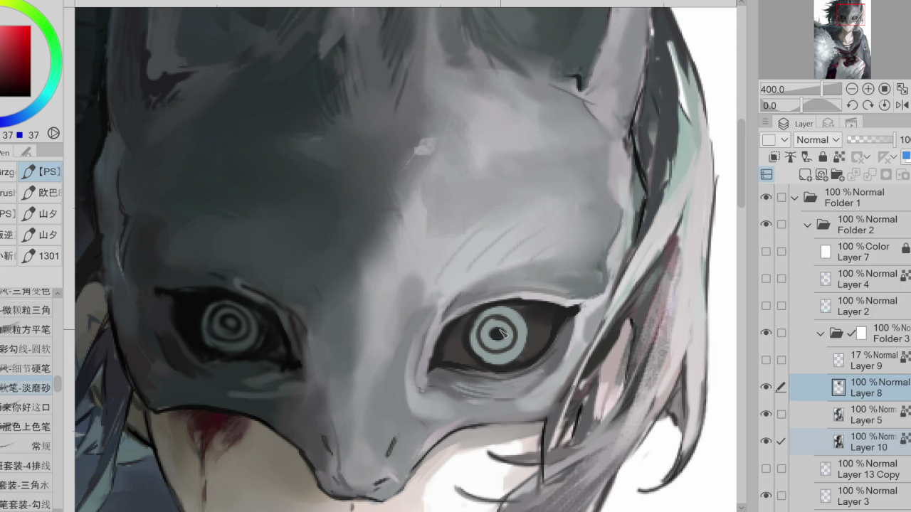
- Brighten the mask just right of the eye corner with a bluish grey
alt+click(513, 313)
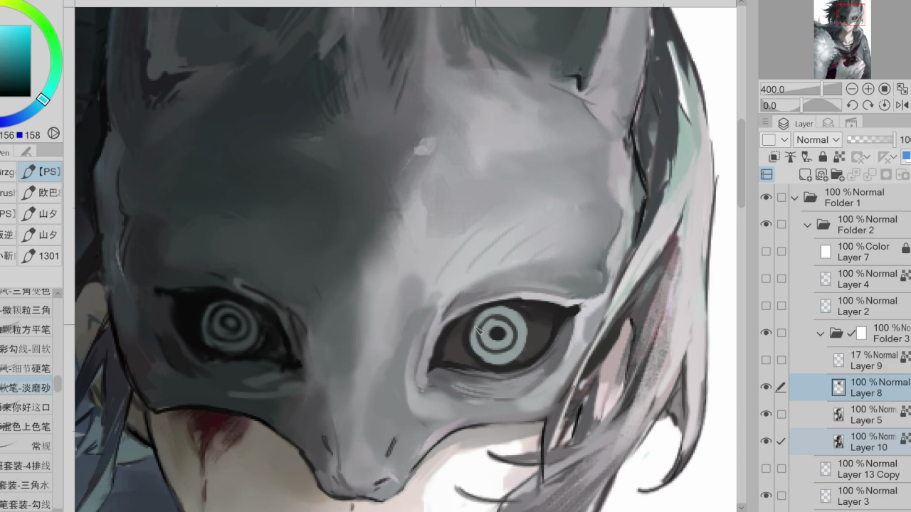
alt+click(510, 325)
alt+click(551, 308)
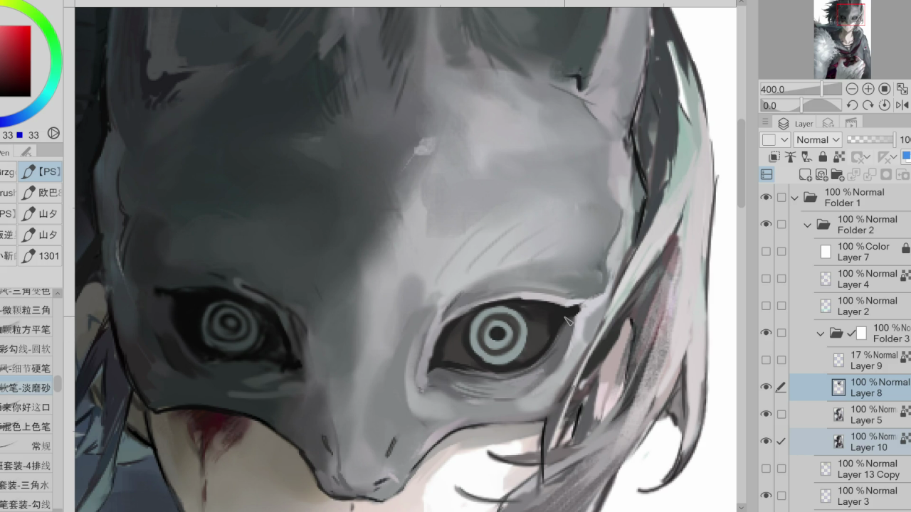
alt+click(583, 303)
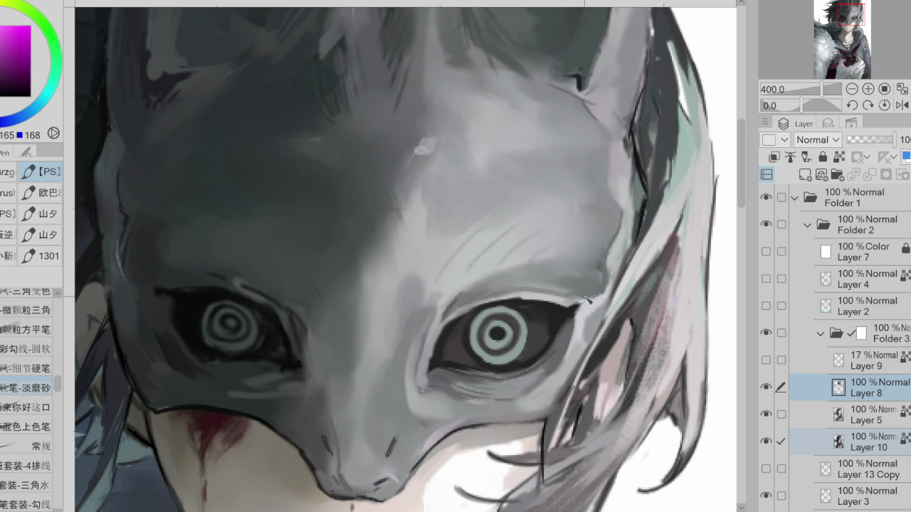
alt+click(574, 305)
alt+click(598, 295)
mouse_move(592, 296)
mouse_down()
mouse_move(620, 278)
mouse_move(604, 313)
mouse_up()
- Repaint the light concentric rings inside the right iris
alt+click(624, 282)
alt+click(619, 282)
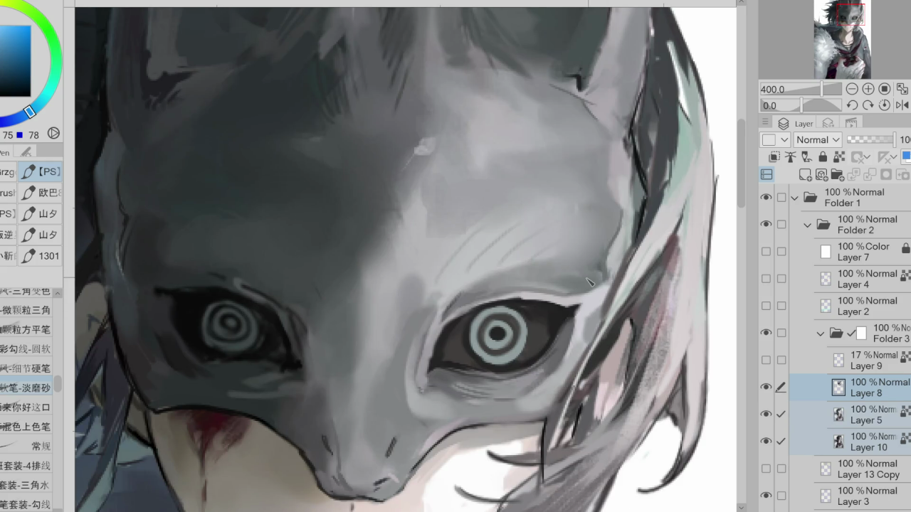
alt+click(449, 328)
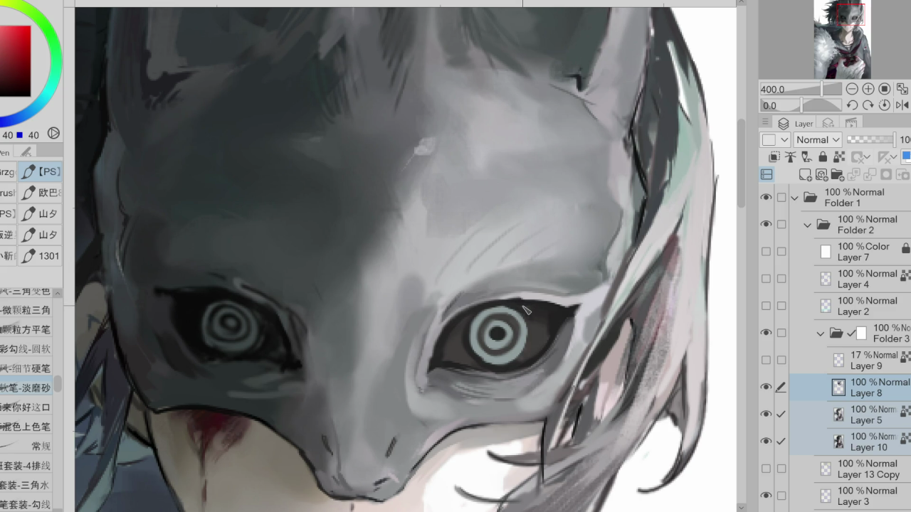
alt+click(440, 333)
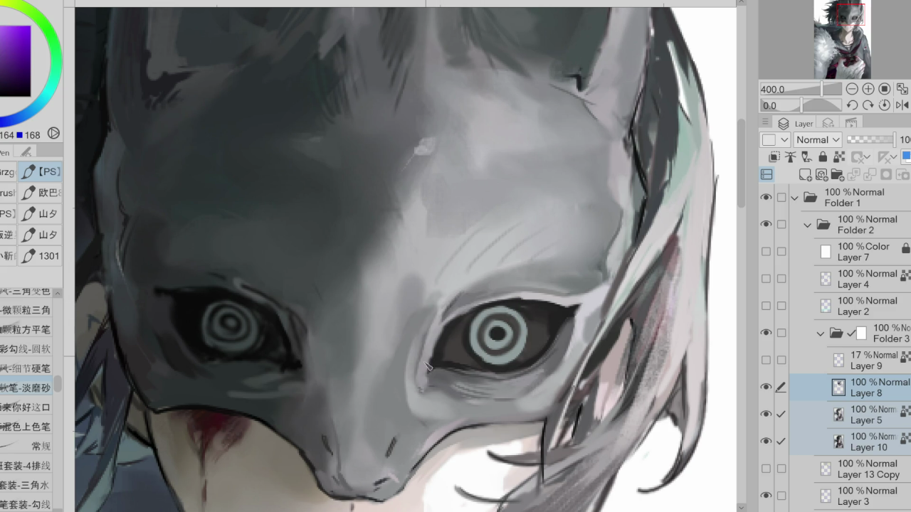
alt+click(436, 323)
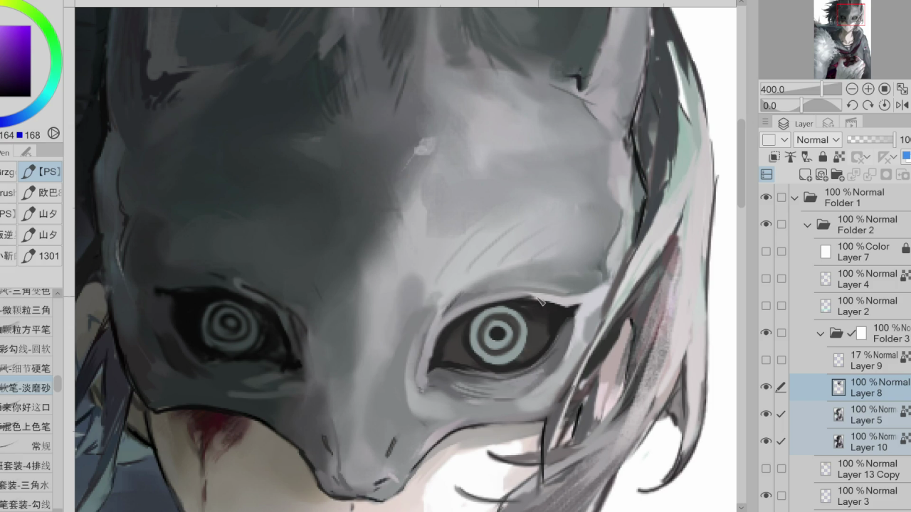
alt+click(546, 306)
alt+click(442, 331)
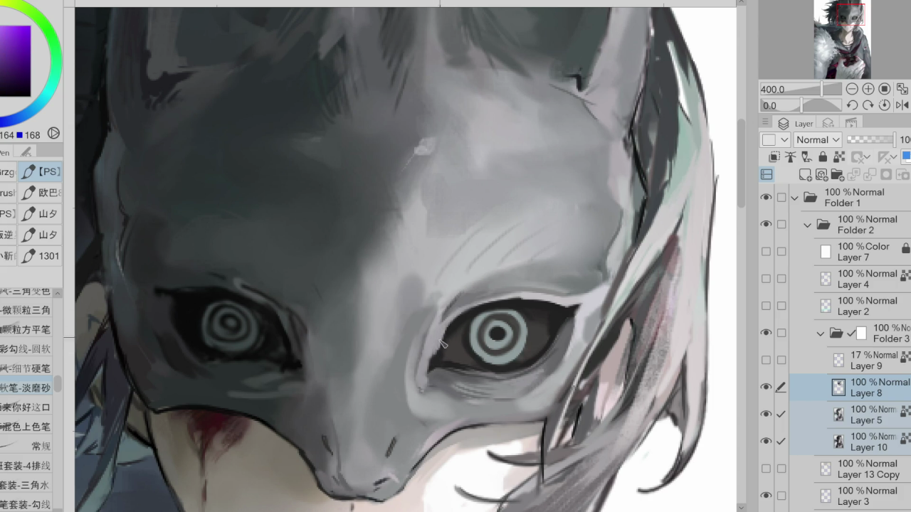
alt+click(449, 353)
alt+click(466, 329)
mouse_move(466, 328)
mouse_down()
mouse_move(498, 306)
mouse_move(526, 319)
mouse_up()
alt+click(514, 315)
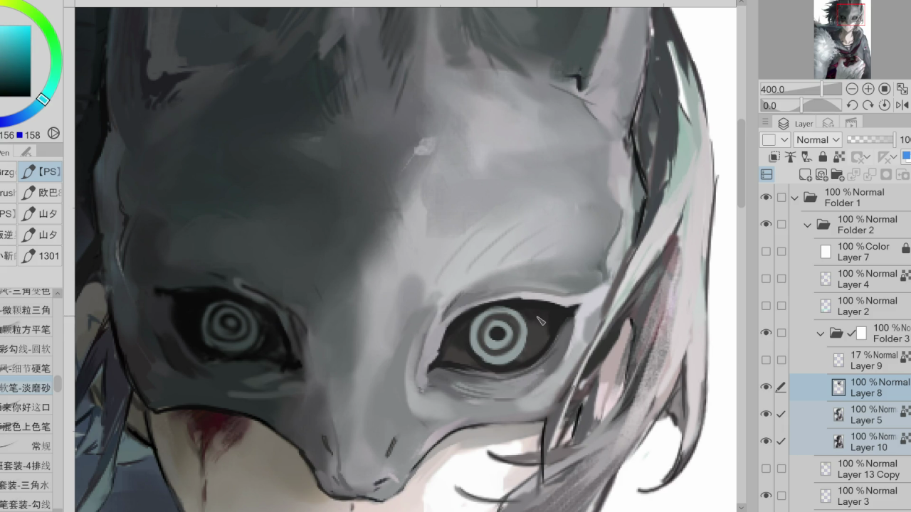
- Add a pale stroke under the right eye, briefly lasso the area, then deselect
alt+click(564, 364)
drag(556, 389, 530, 393)
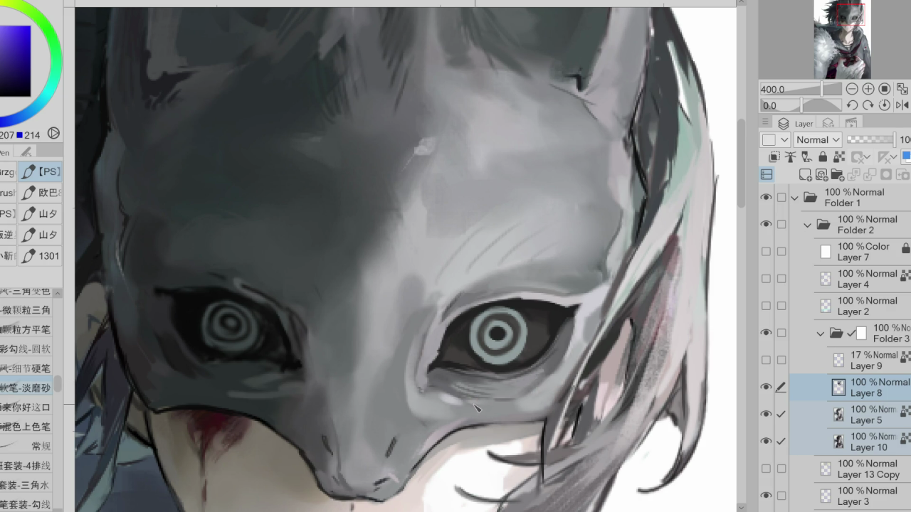
key(m)
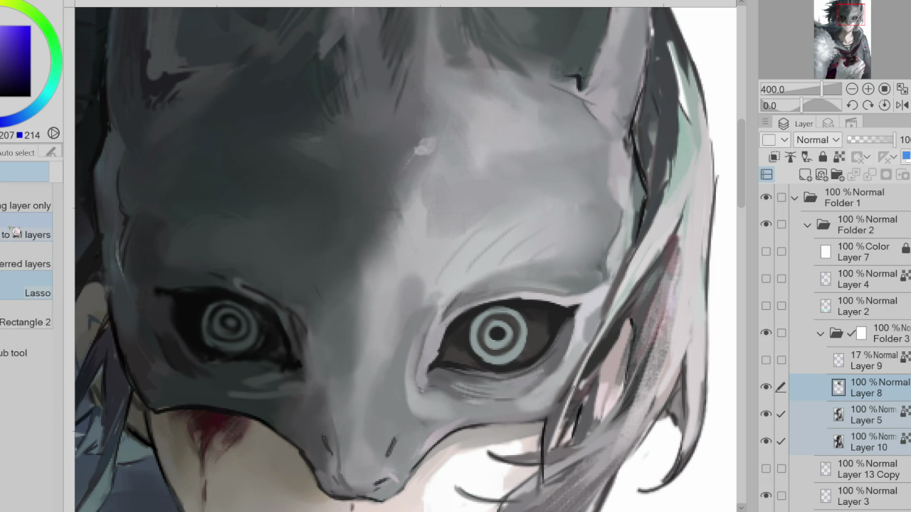
drag(422, 367, 467, 400)
key(p)
alt+click(459, 392)
key(ctrl+d)
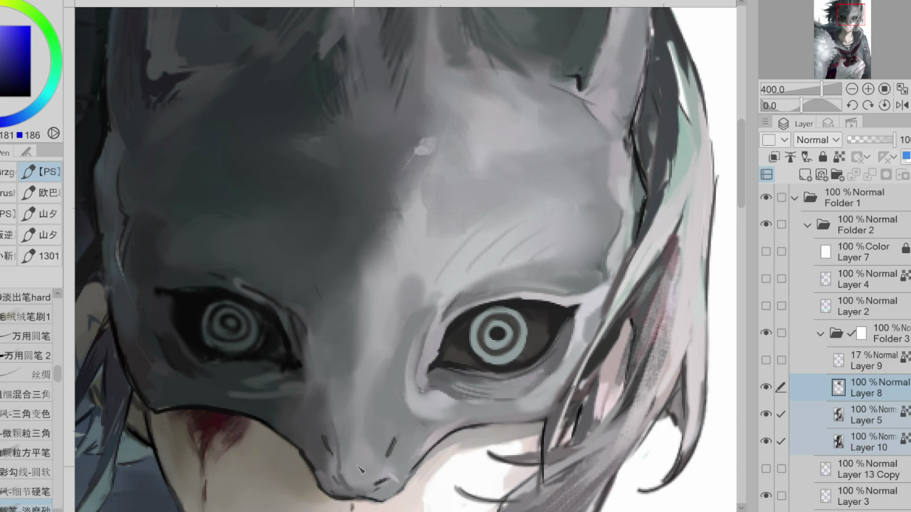
- Eyedrop dark eye tones, light greys and teal-greys around the right eye
alt+click(460, 322)
alt+click(546, 299)
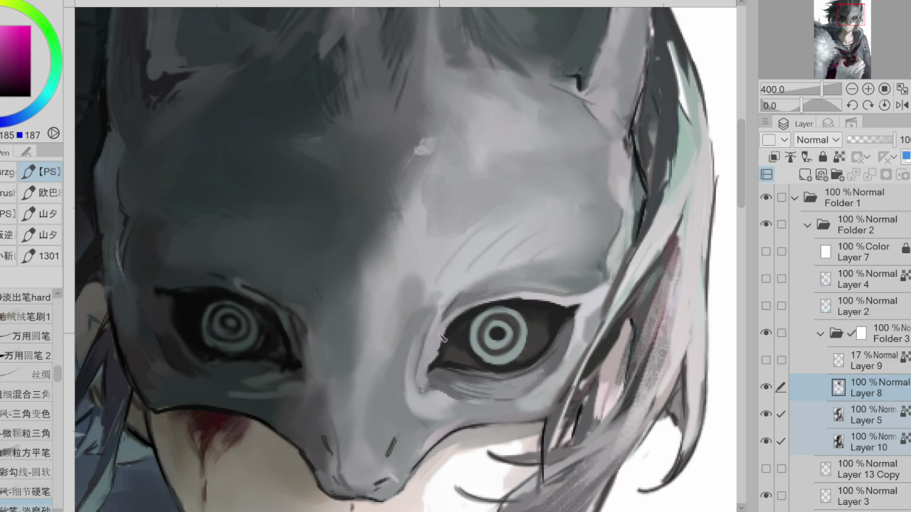
alt+click(510, 300)
alt+click(581, 292)
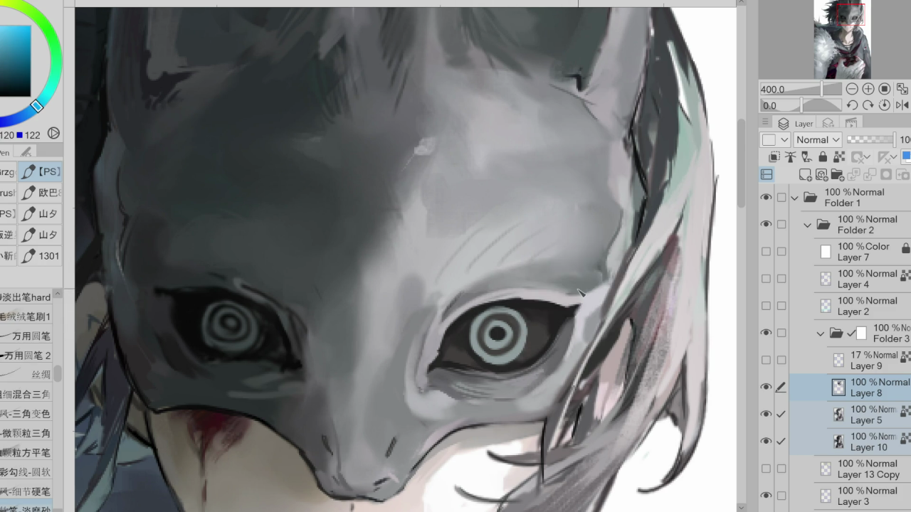
alt+click(585, 331)
alt+click(530, 299)
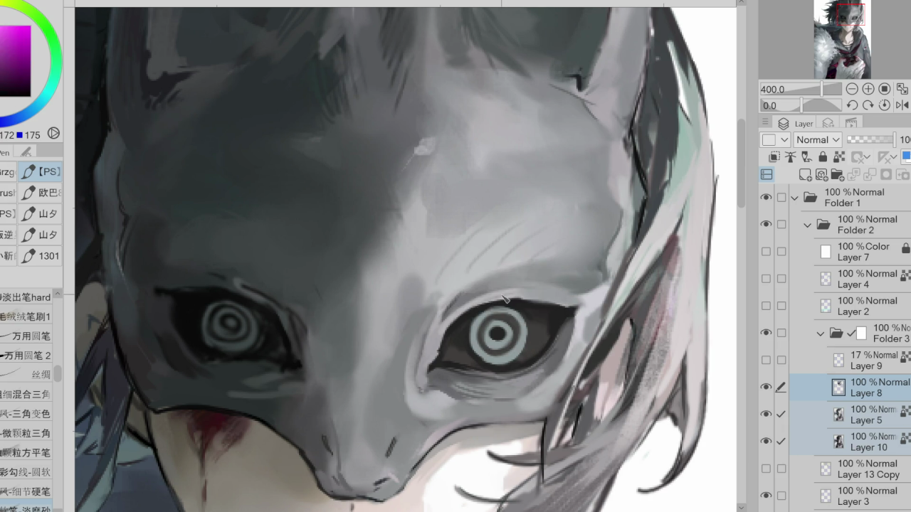
alt+click(448, 334)
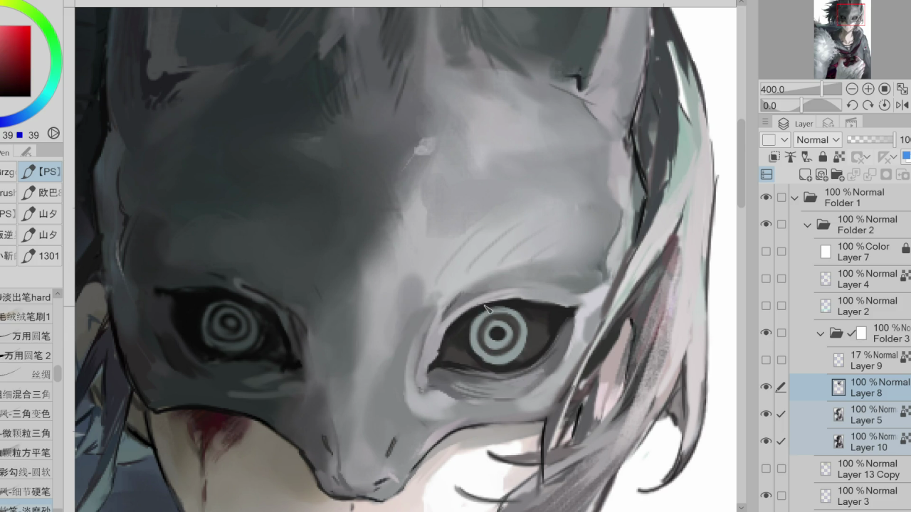
alt+click(446, 328)
- Eyedrop the iris's light teal while zoomed in, return to 200%, and switch to selection
scroll(521, 344, down, 2)
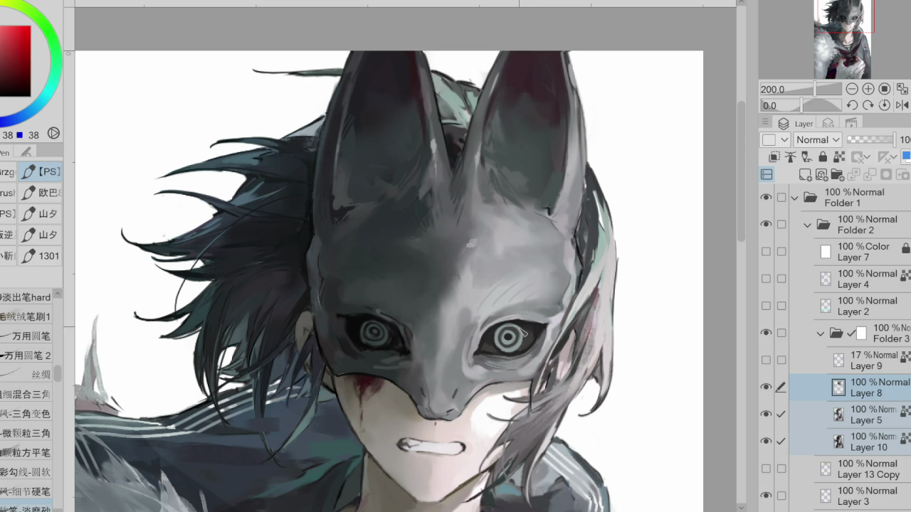
scroll(594, 317, up, 2)
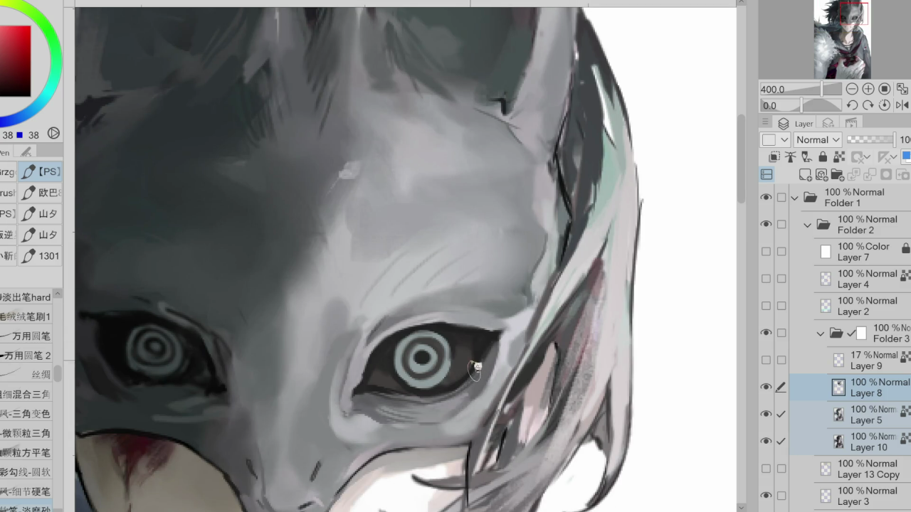
alt+click(452, 360)
scroll(459, 349, up, 1)
scroll(459, 349, down, 2)
scroll(459, 313, down, 1)
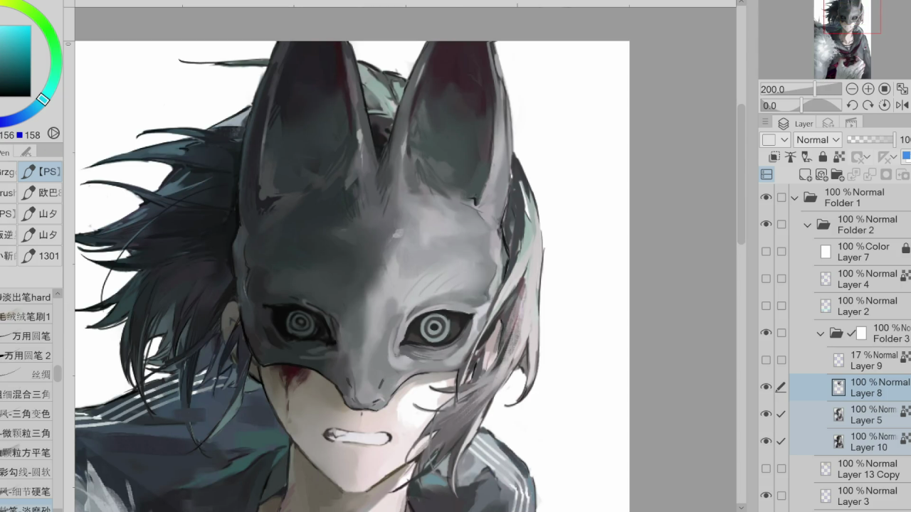
key(w)
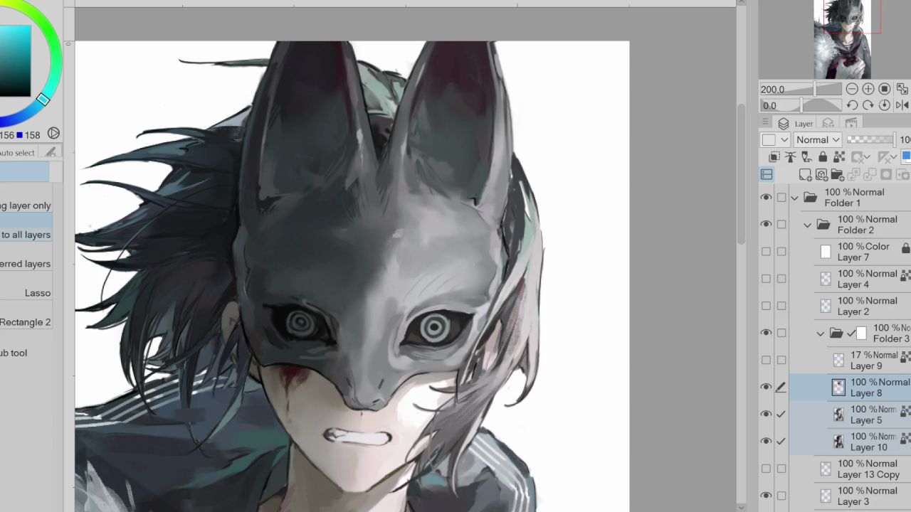
- Enclose the mask's right-hand eye in a freehand lasso selection
key(g)
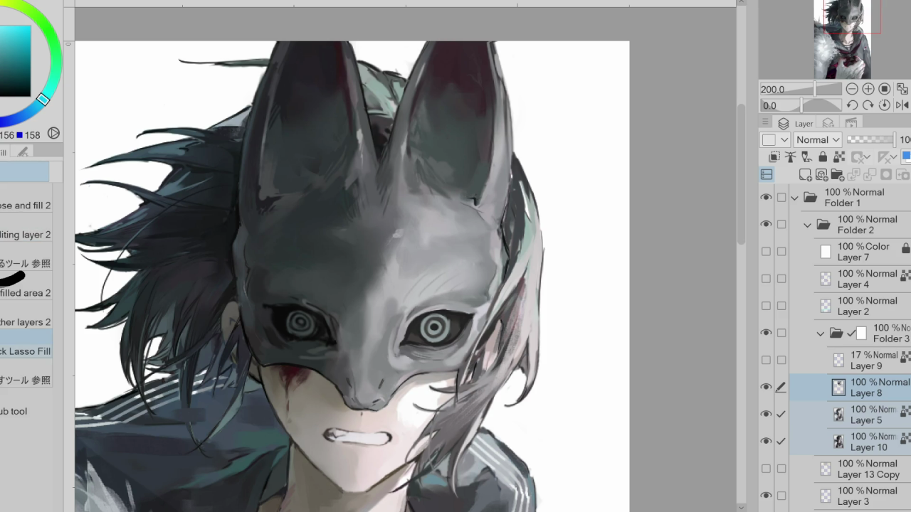
key(m)
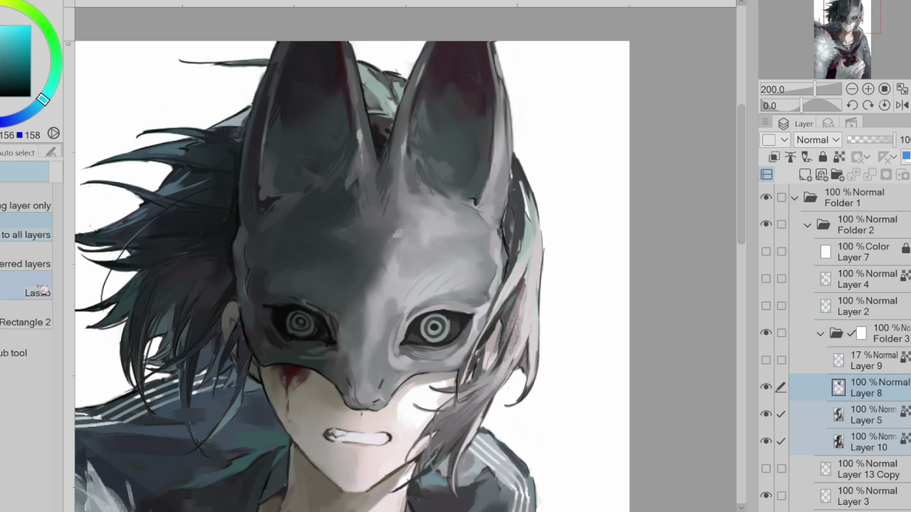
mouse_move(414, 319)
mouse_down()
mouse_move(407, 344)
mouse_move(473, 330)
mouse_up()
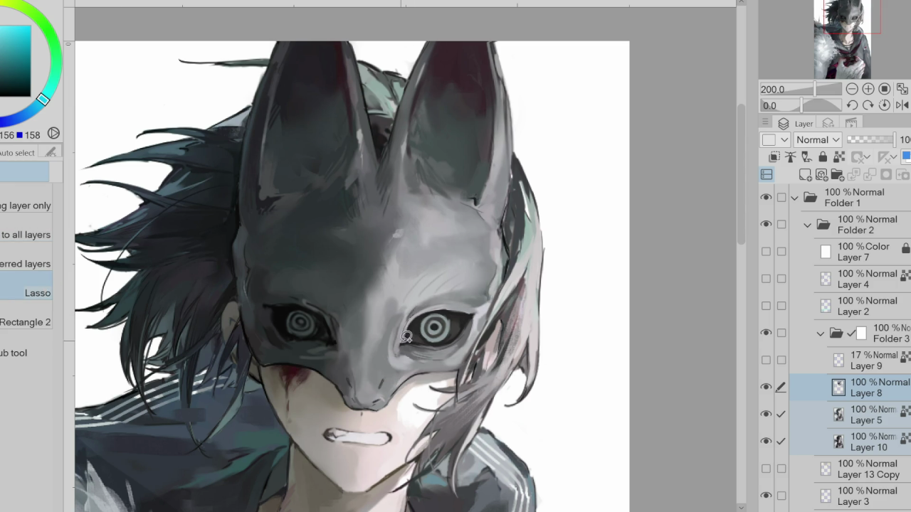
drag(428, 307, 429, 308)
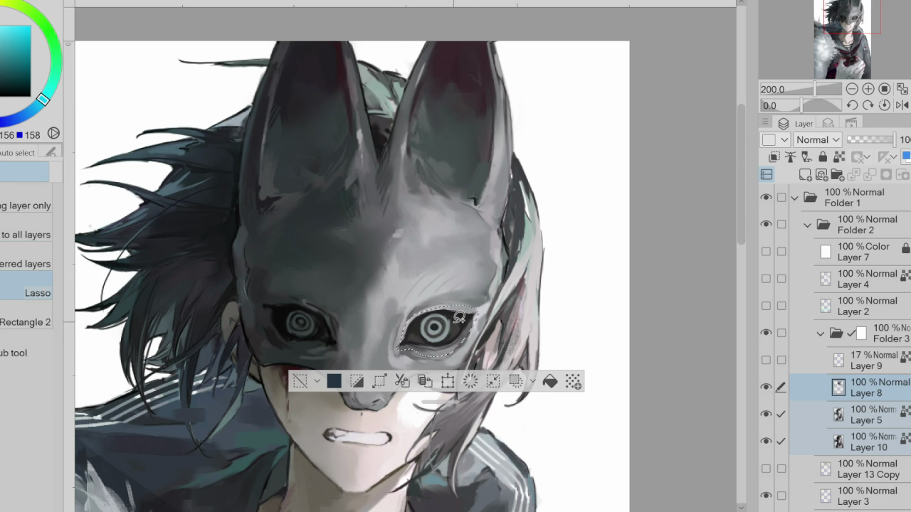
drag(467, 341, 462, 350)
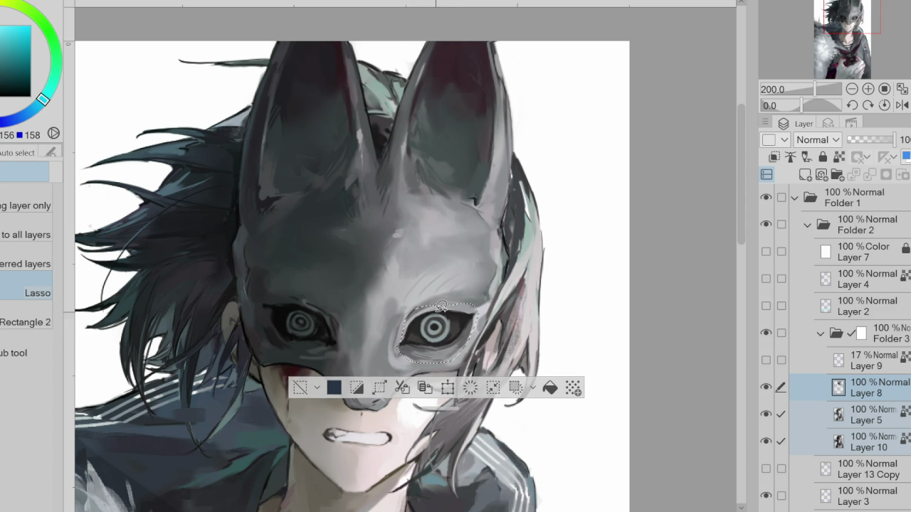
drag(420, 317, 477, 323)
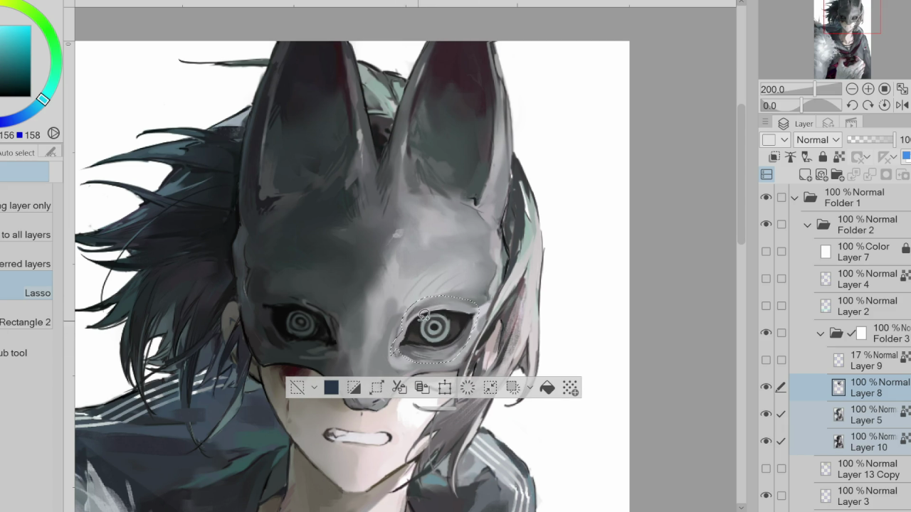
drag(413, 324, 393, 340)
drag(428, 364, 470, 342)
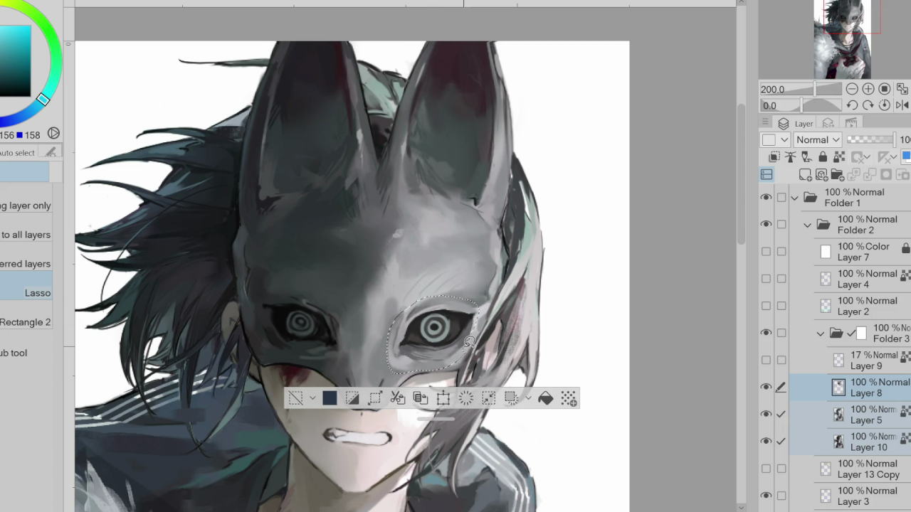
- Copy the right eye from Layer 8 and paste it as a mirrored copy on a new layer
click(844, 390)
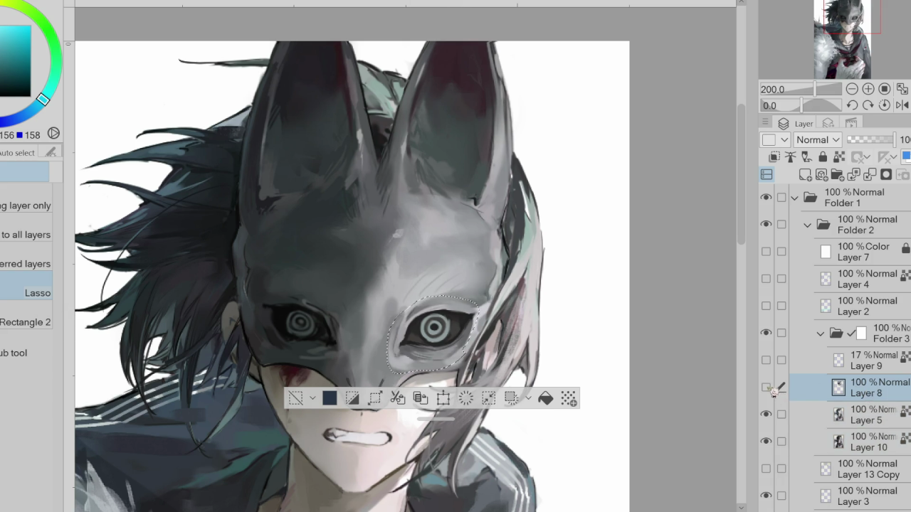
key(ctrl+c)
key(ctrl+v)
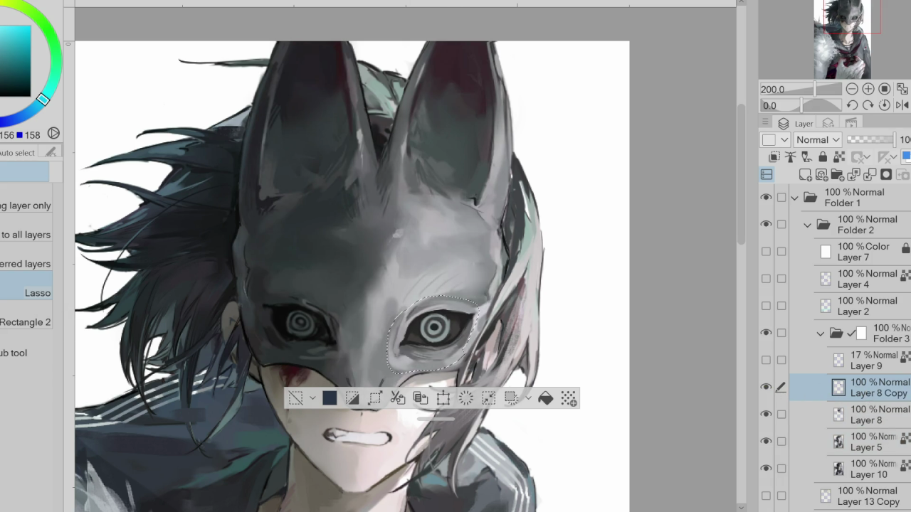
key(ctrl+t)
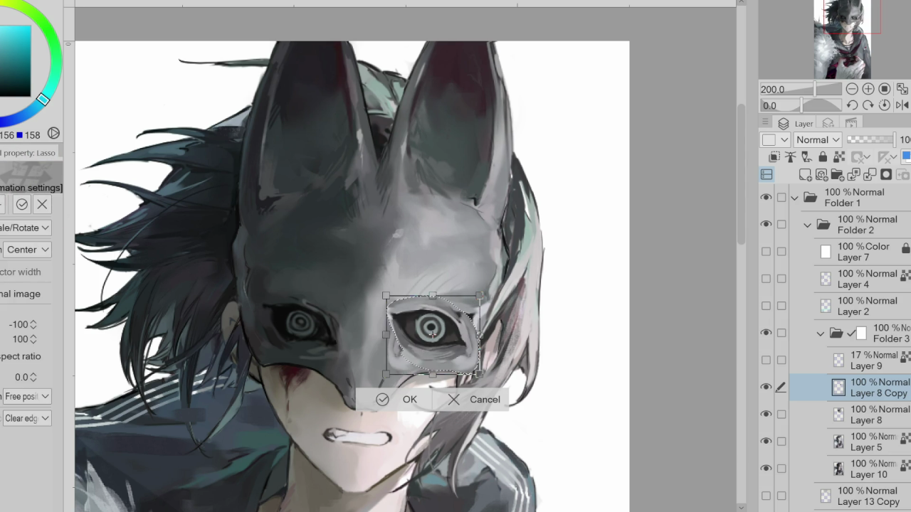
click(410, 400)
- Move the mirrored eye on Layer 8 Copy over the left-hand eye, align it, and deselect
click(767, 360)
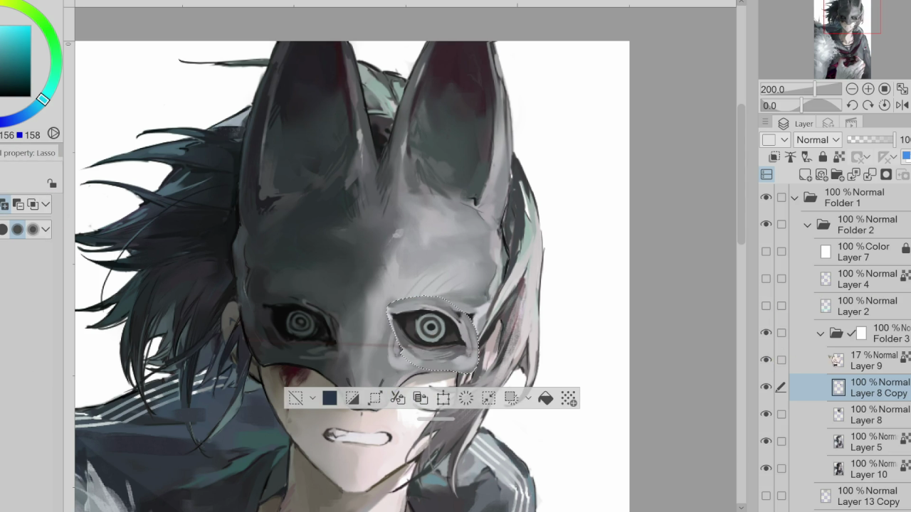
click(892, 365)
click(886, 384)
key(ctrl+t)
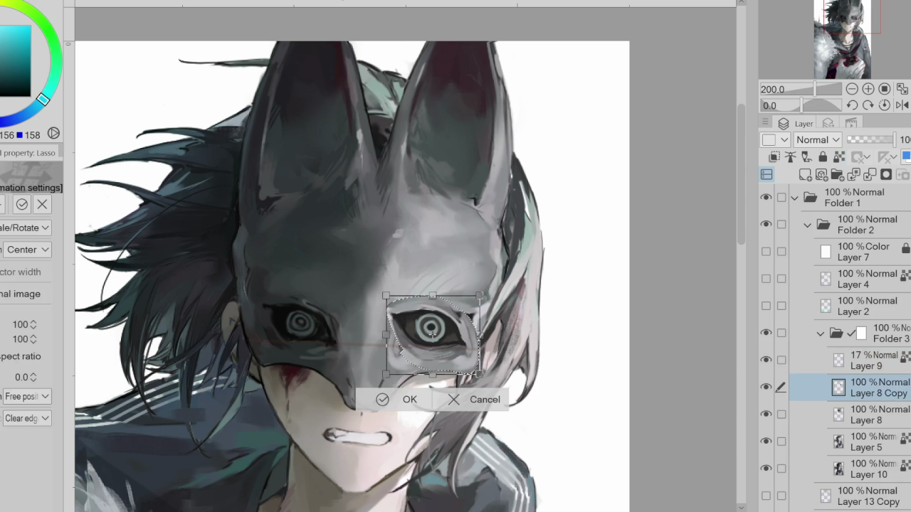
scroll(448, 356, up, 2)
mouse_move(456, 379)
mouse_down()
mouse_move(221, 380)
mouse_move(229, 381)
mouse_up()
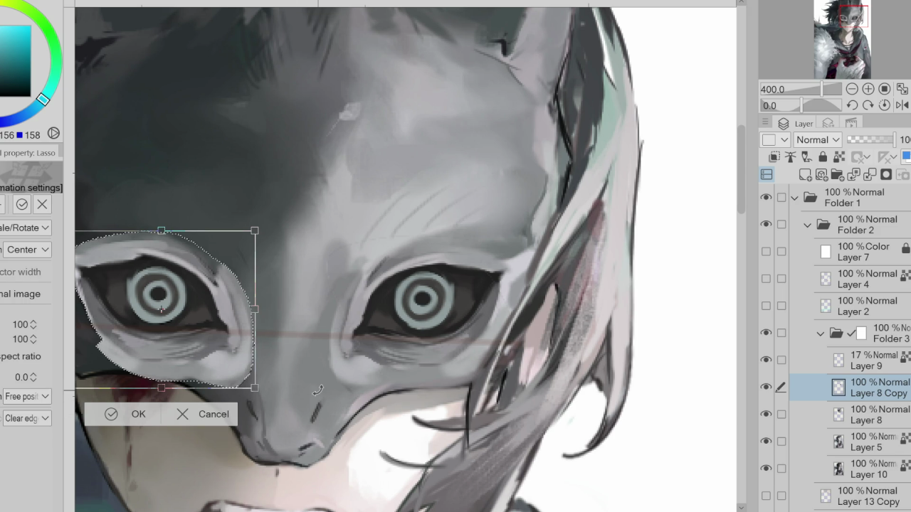
drag(178, 363, 178, 361)
click(114, 410)
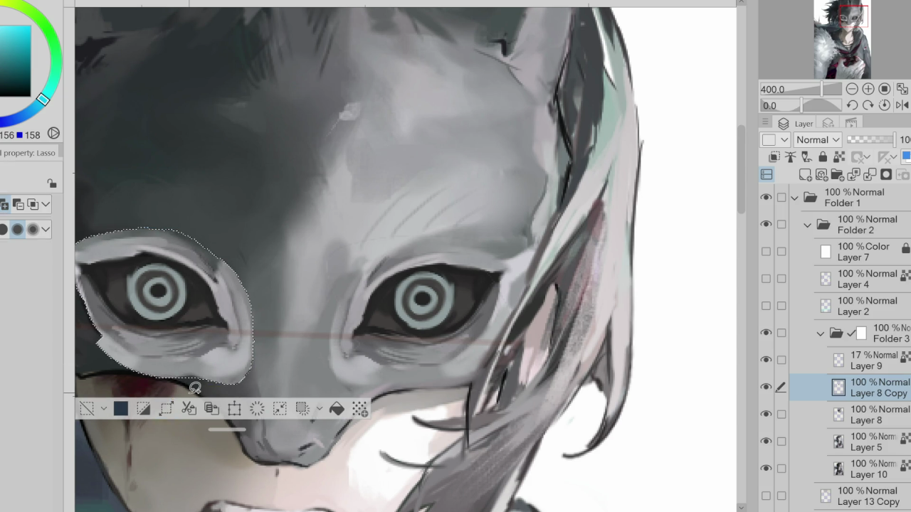
scroll(369, 339, down, 2)
click(128, 388)
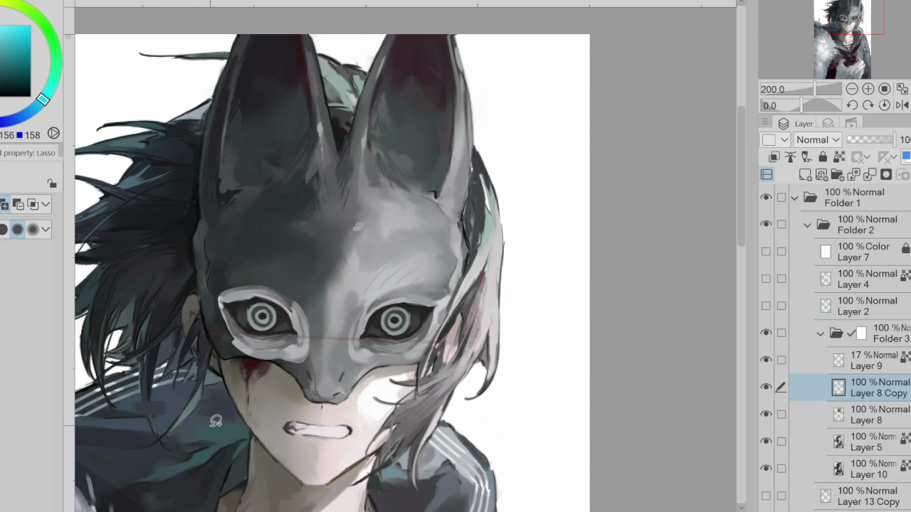
- Add a new Multiply layer, Layer 11, above Layer 8 Copy
click(805, 174)
click(818, 140)
click(837, 192)
click(890, 415)
click(876, 388)
- Paint dark shading around the left eye at 79% layer opacity and remove Layer 9
key(b)
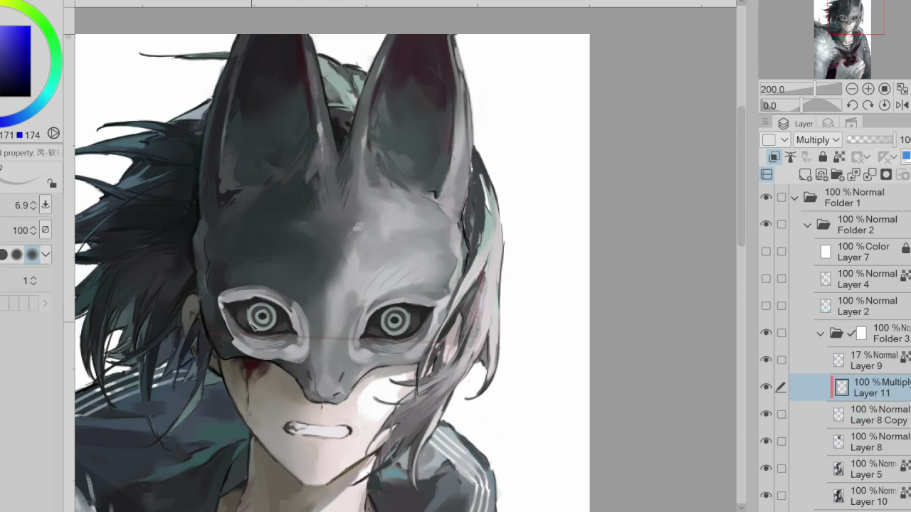
mouse_move(281, 352)
mouse_down()
mouse_move(242, 306)
mouse_move(288, 294)
mouse_move(299, 356)
mouse_move(235, 327)
mouse_move(260, 282)
mouse_up()
alt+click(285, 298)
alt+click(288, 298)
alt+click(300, 356)
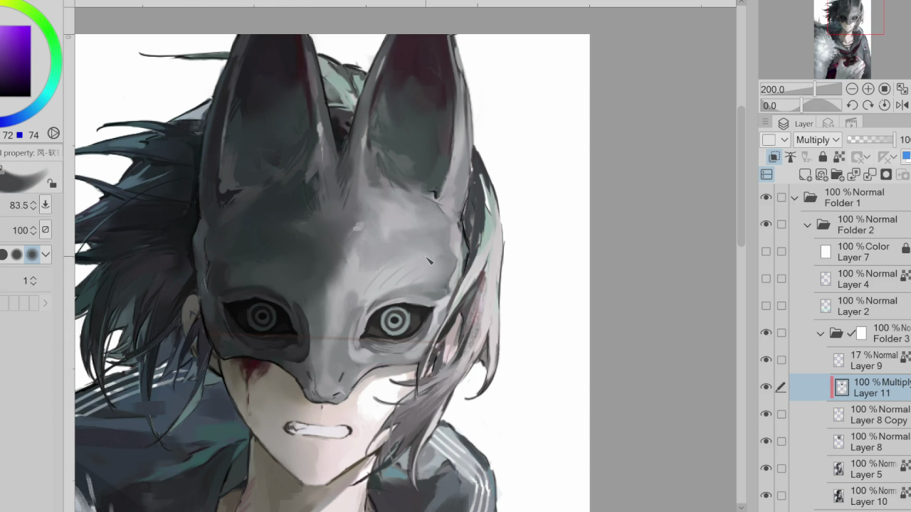
drag(867, 144, 892, 153)
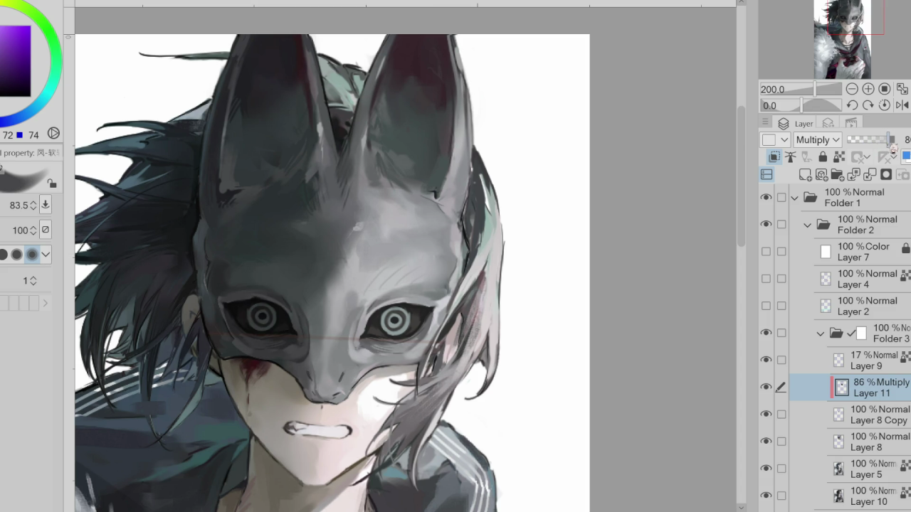
click(874, 367)
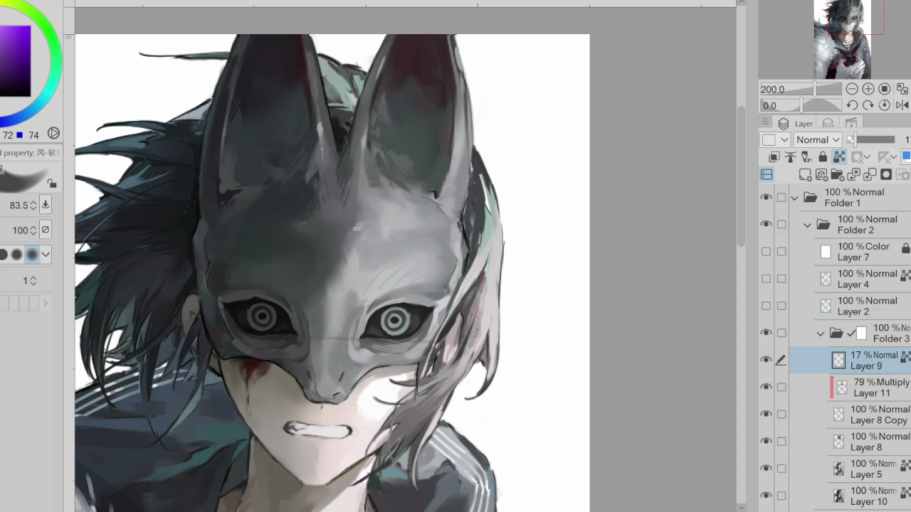
key(ctrl+e)
- Shrink the soft brush to about 28, sample dark teal tones, and restore Layer 11 to 100%
key(e)
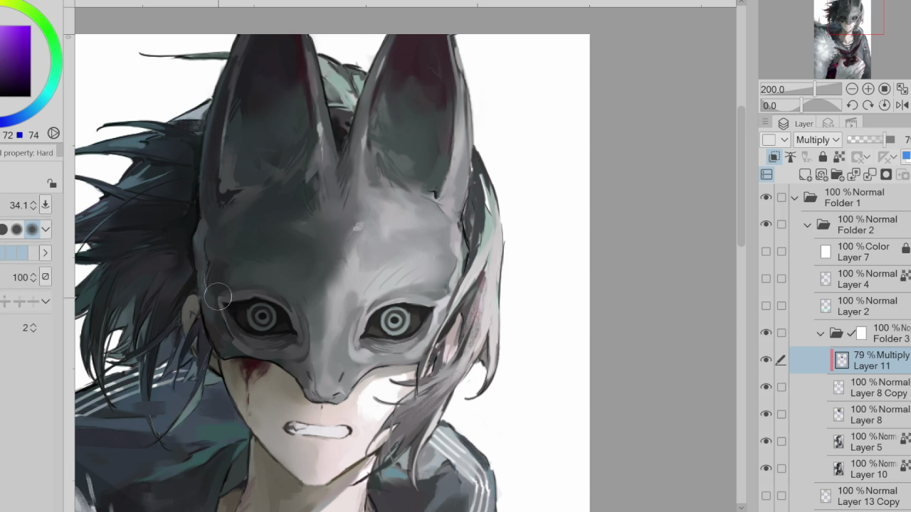
key(b)
drag(219, 260, 225, 293)
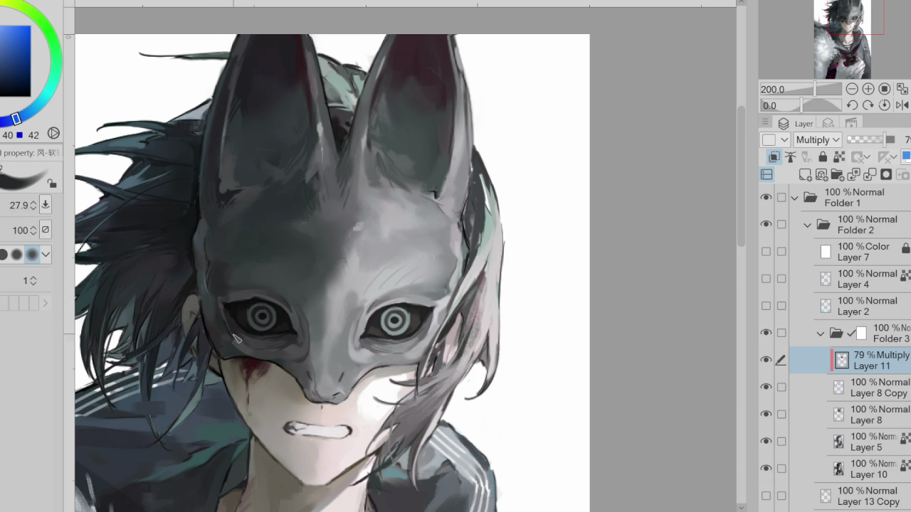
alt+click(246, 285)
alt+click(308, 328)
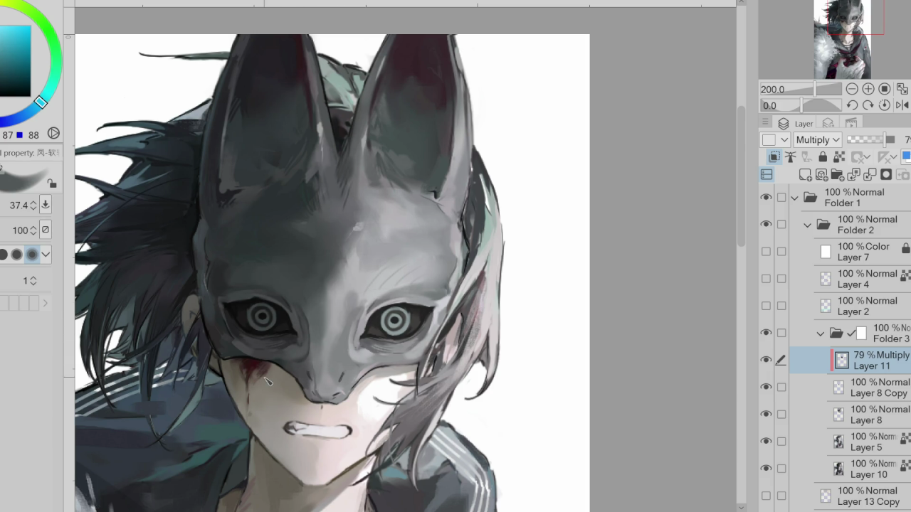
alt+click(302, 368)
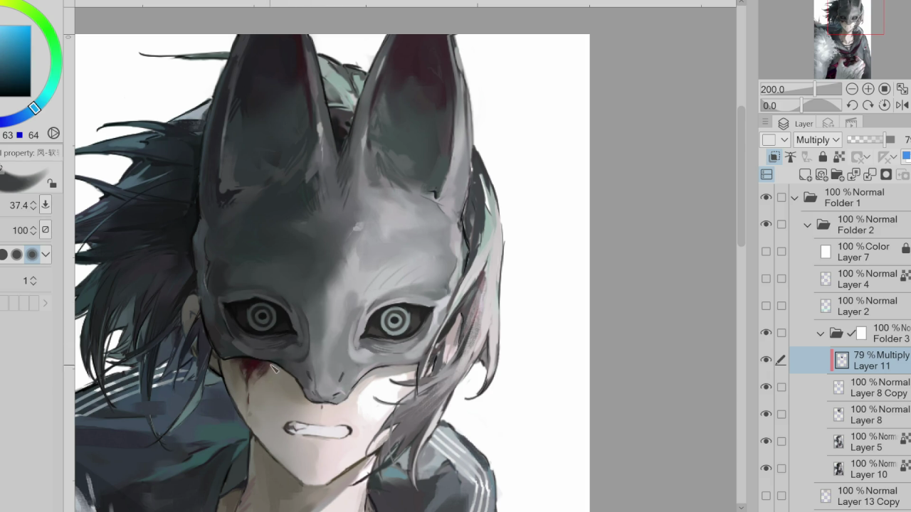
alt+click(232, 348)
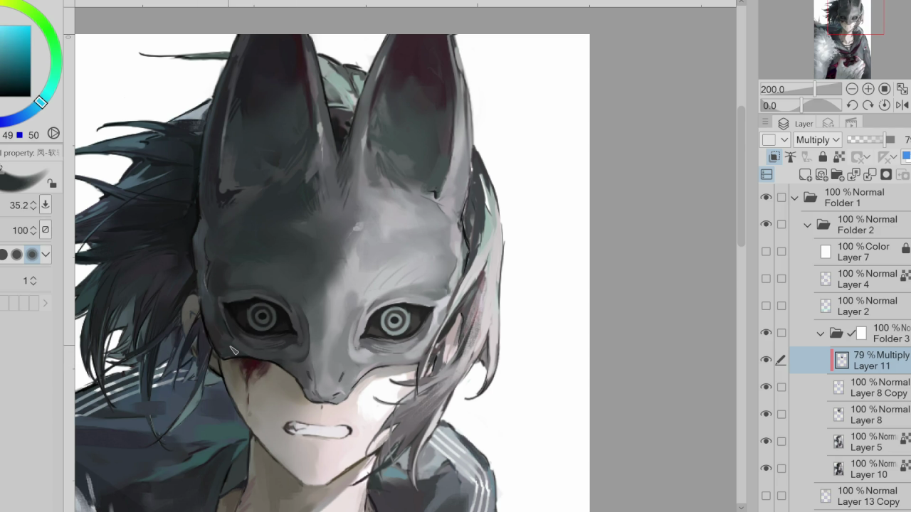
click(894, 140)
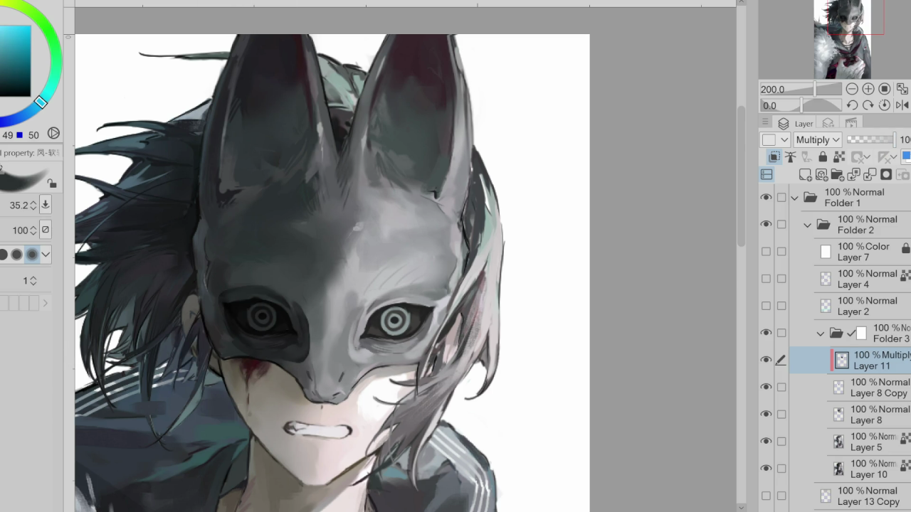
- Darken the left eye socket's upper rim with the mask's dark grey, then mirror the view
alt+click(302, 305)
alt+click(288, 284)
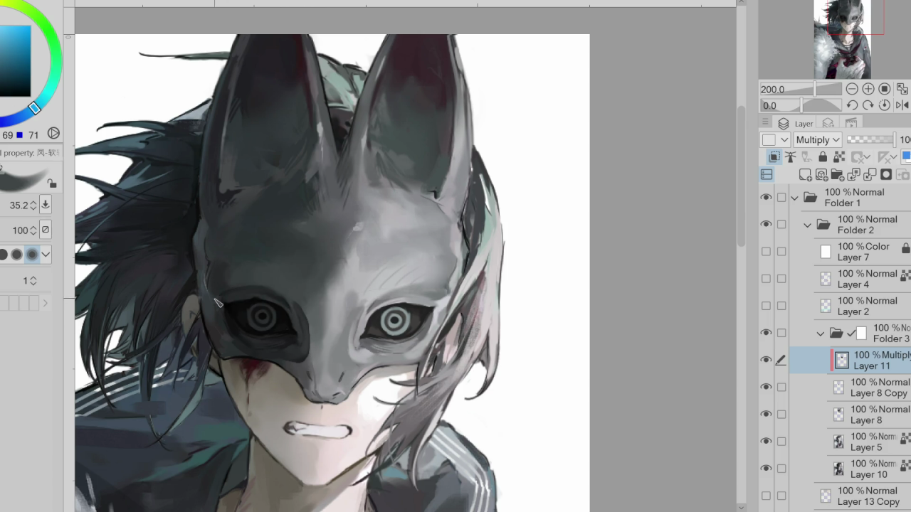
drag(289, 284, 291, 287)
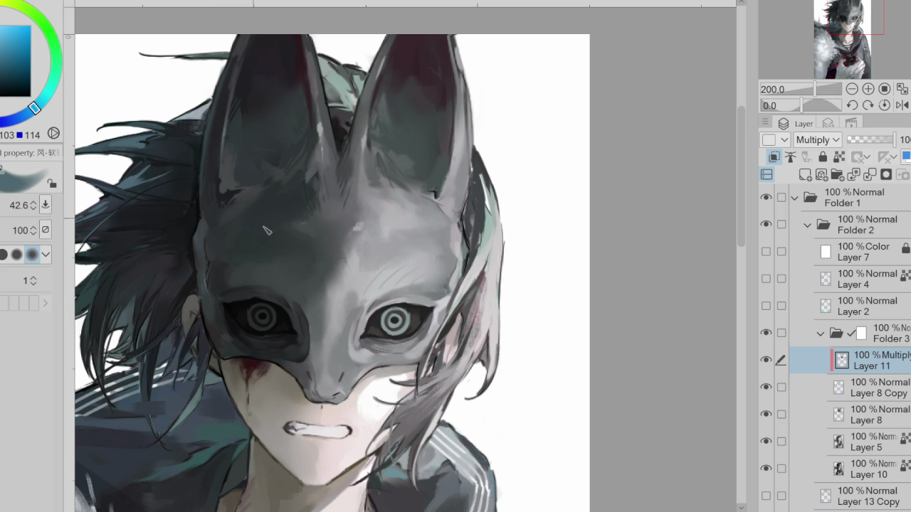
alt+click(249, 253)
drag(248, 303, 288, 294)
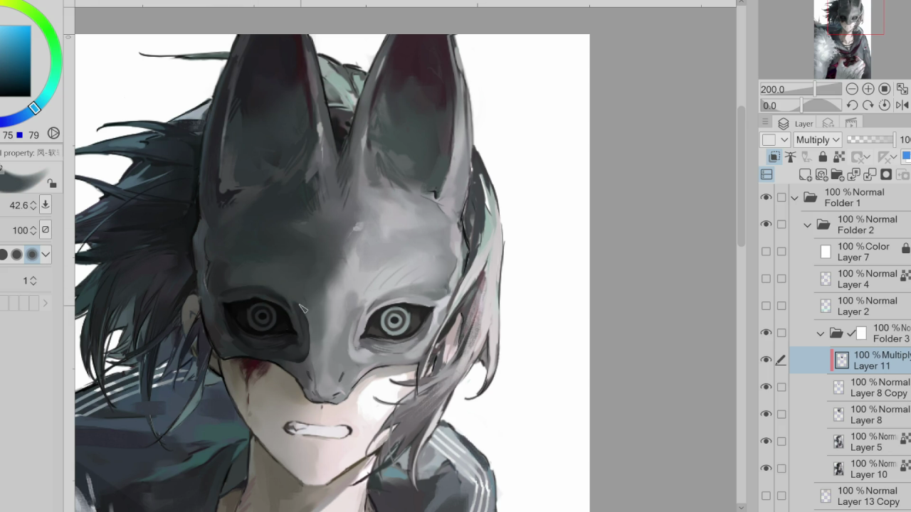
click(901, 106)
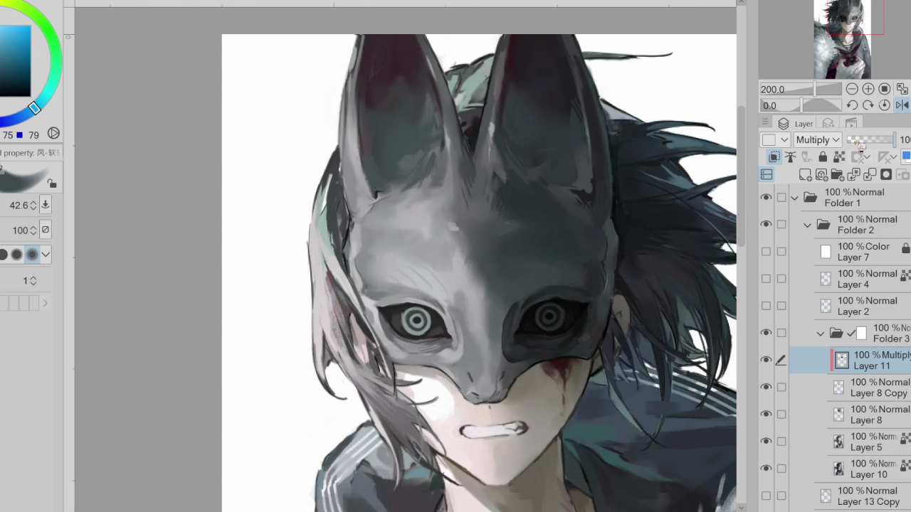
- Spray darker shading over the eye socket and cheek with the soft airbrush
alt+click(503, 364)
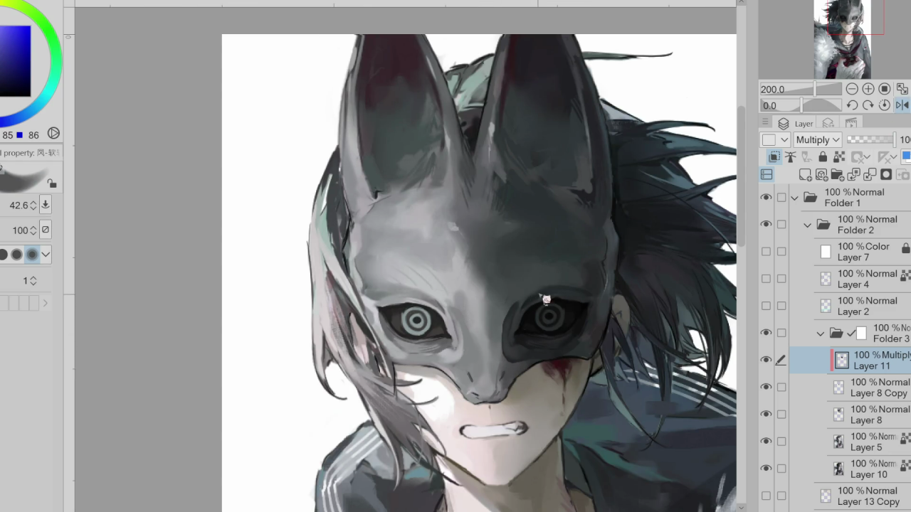
key(b)
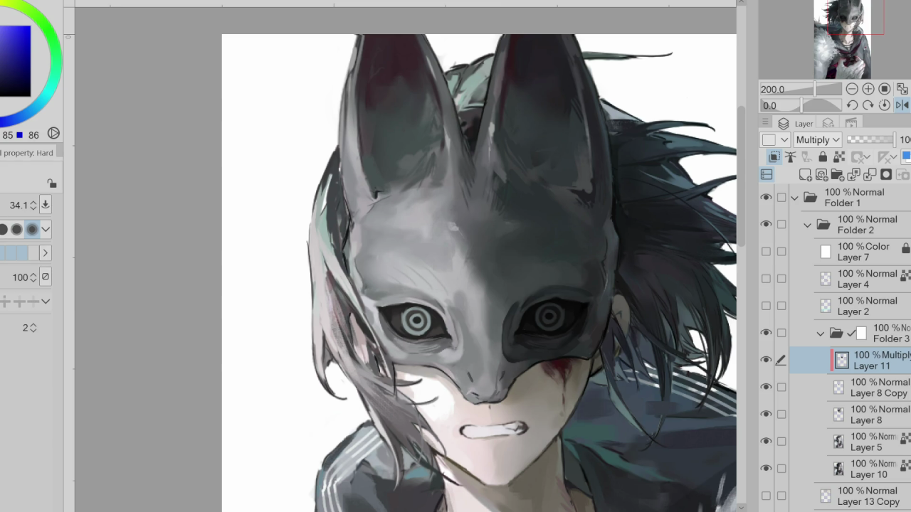
key(b)
alt+click(498, 372)
drag(543, 325, 516, 363)
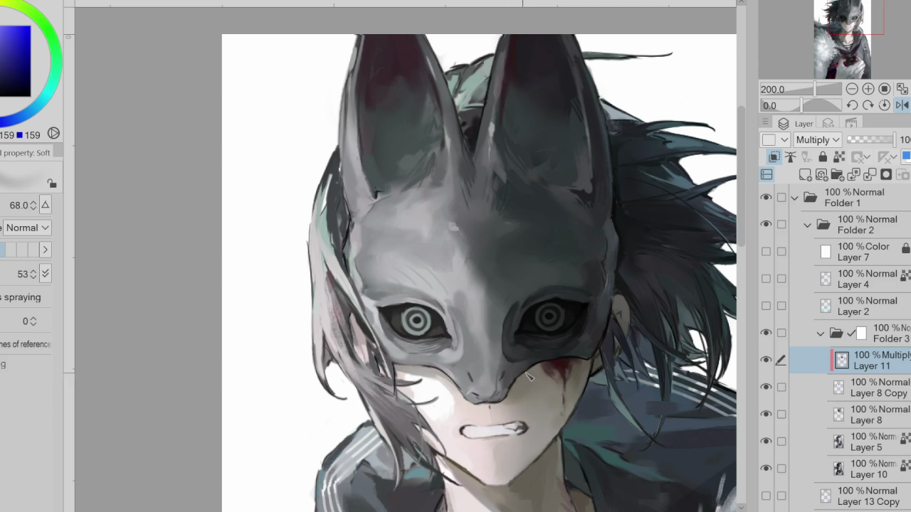
- Darken the mask's lower edge with a soft grey stroke and unflip the view
alt+click(584, 346)
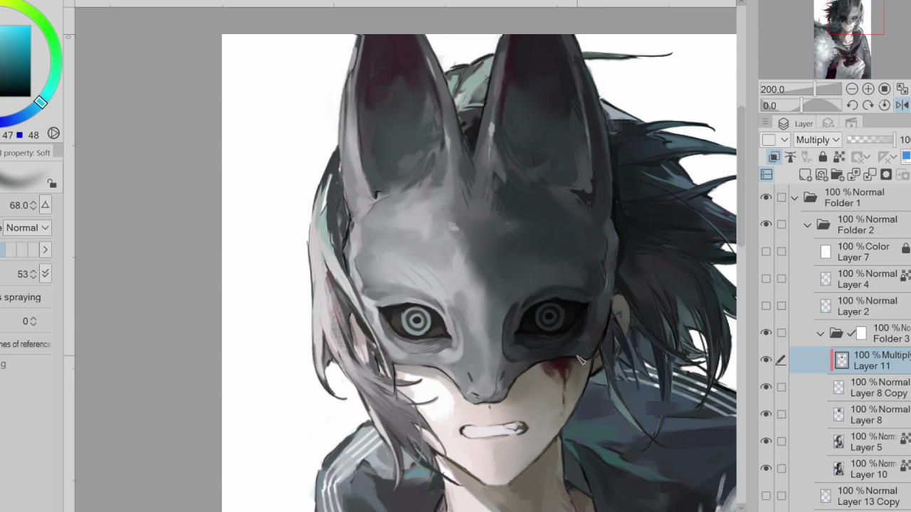
alt+click(521, 302)
drag(585, 355, 573, 364)
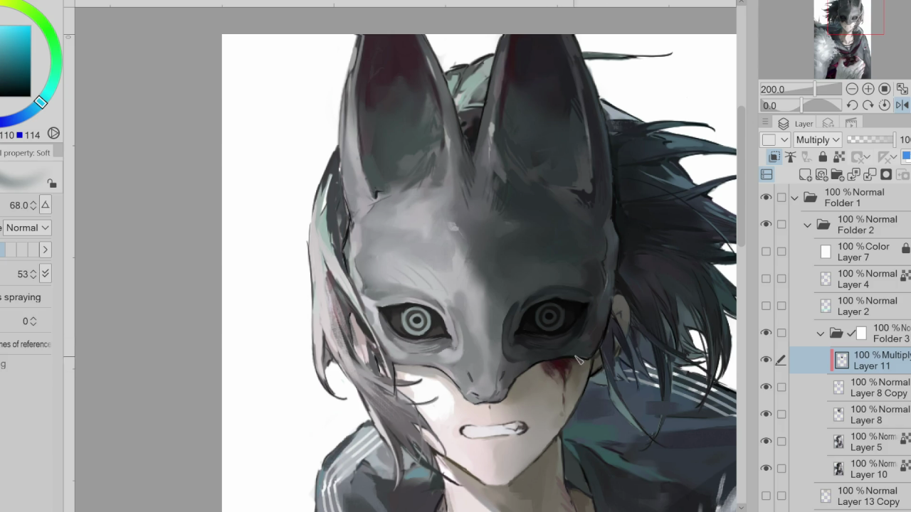
alt+click(599, 296)
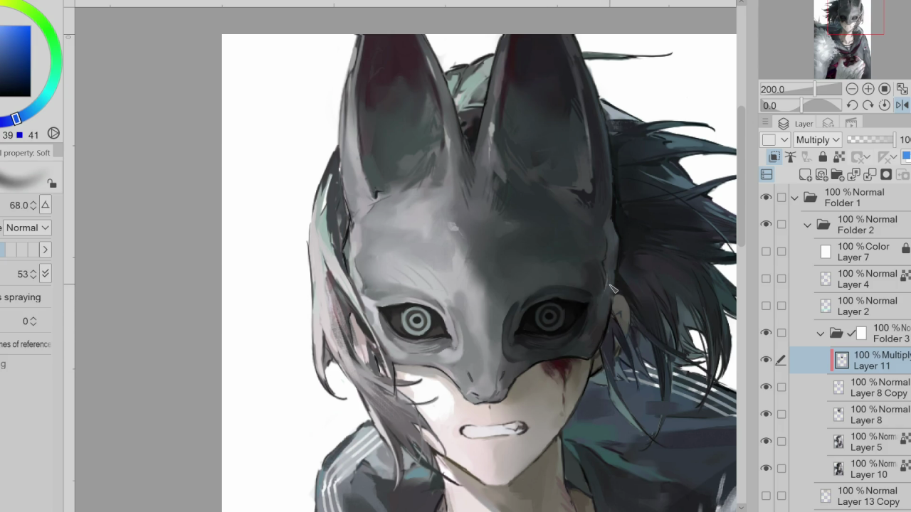
click(902, 105)
- Shift the paint colour toward teal and reduce the airbrush size
click(881, 386)
key(b)
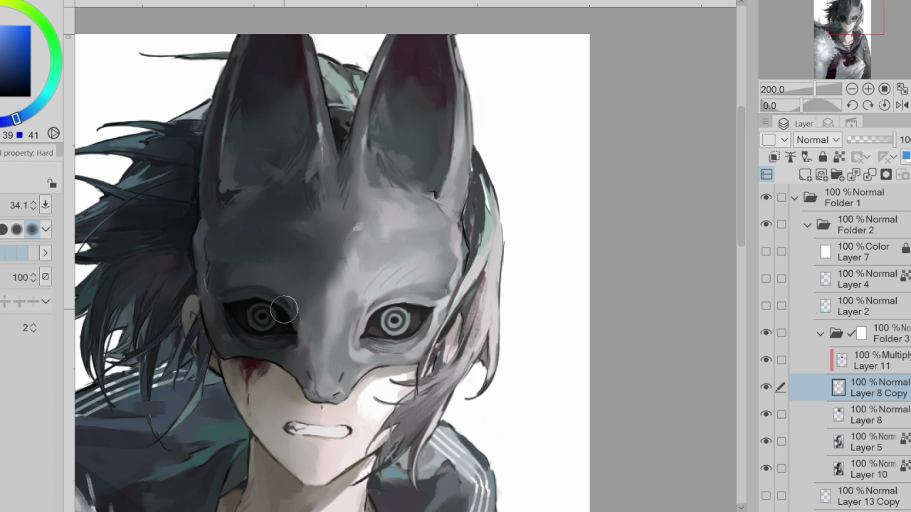
click(877, 366)
key(b)
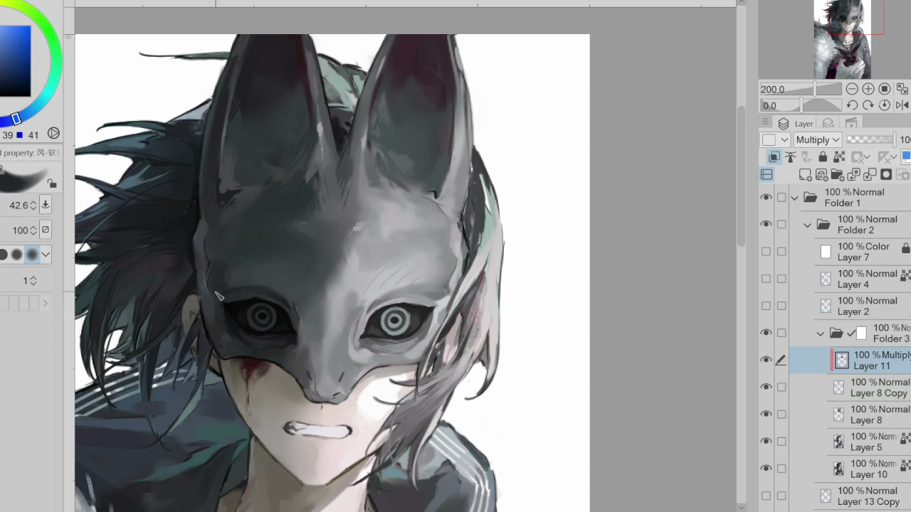
drag(35, 118, 32, 109)
key(b)
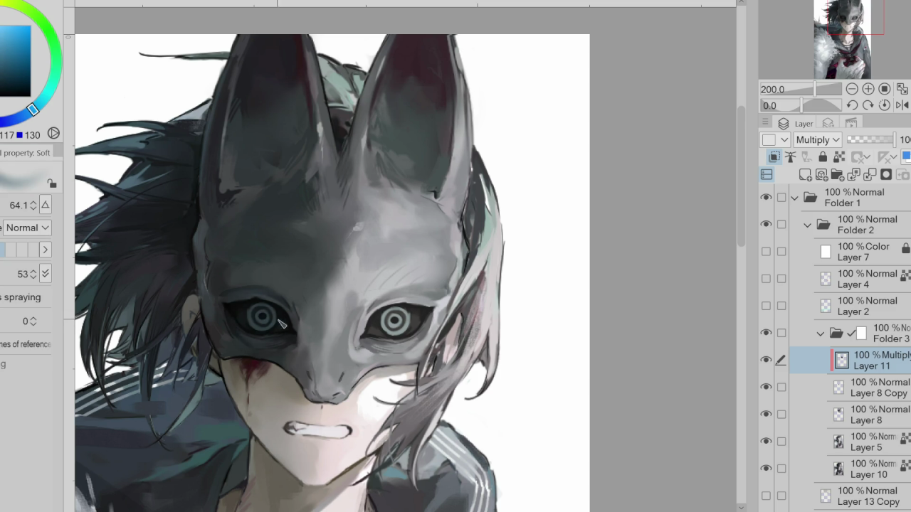
drag(274, 323, 263, 321)
key(b)
- Touch up the mask's lower-left edge on Layer 8 Copy, then merge Layer 11 into it
click(848, 388)
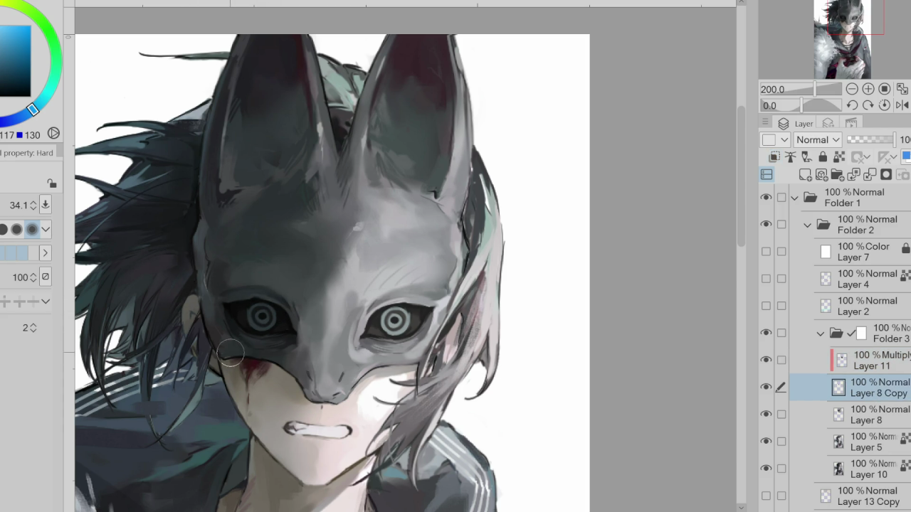
drag(240, 325, 229, 336)
scroll(385, 355, down, 1)
scroll(413, 347, up, 1)
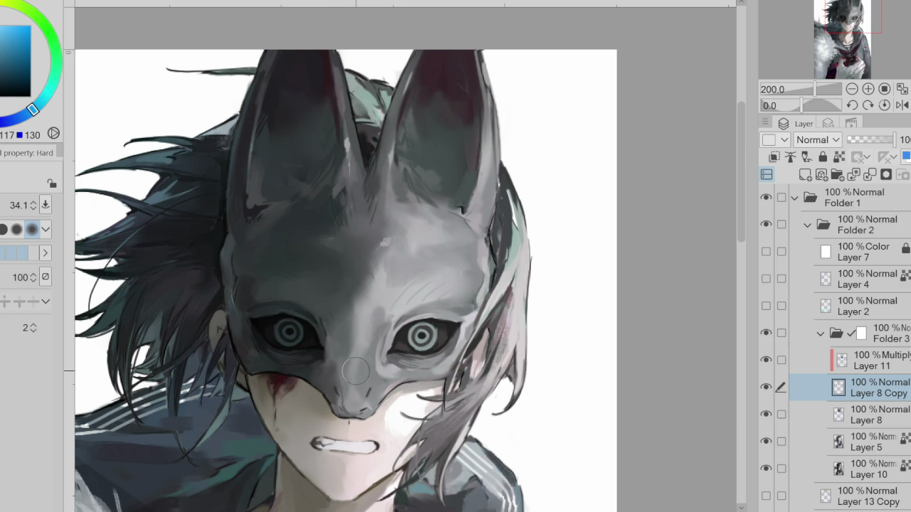
click(776, 363)
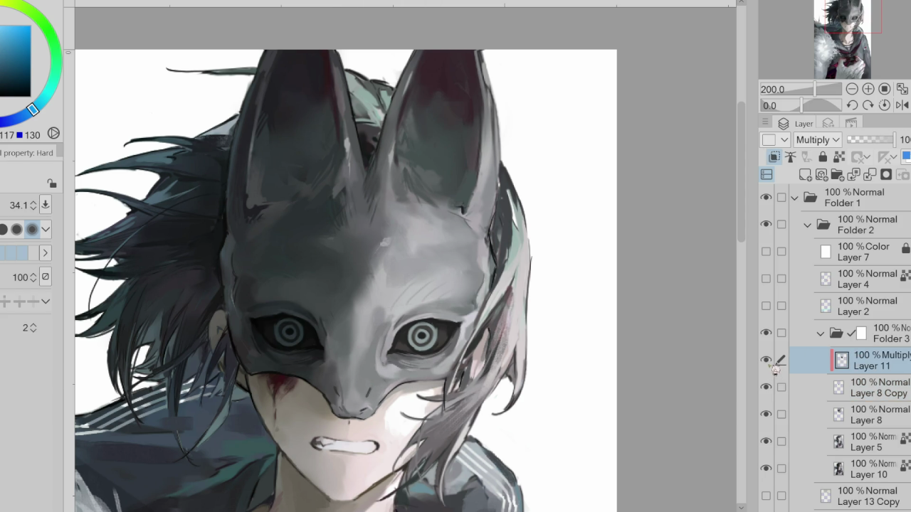
click(870, 174)
- Zoom in, shrink the brush, and sample the eye's dark tone in mirrored view, undoing a stray eyelid line
scroll(265, 299, up, 2)
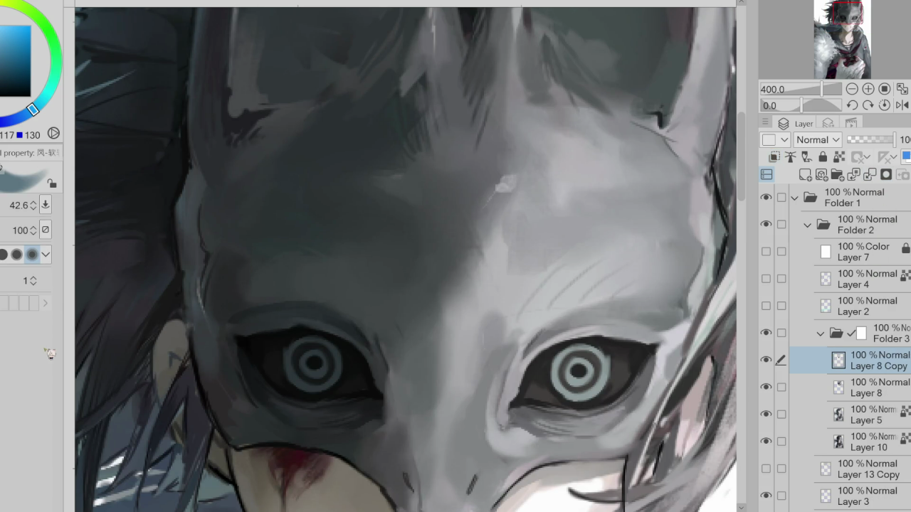
alt+click(235, 303)
drag(235, 303, 270, 321)
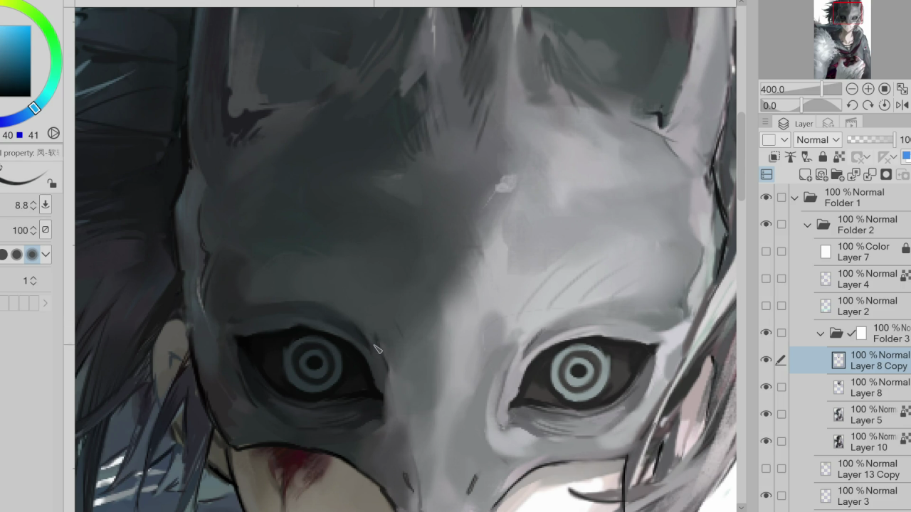
click(901, 105)
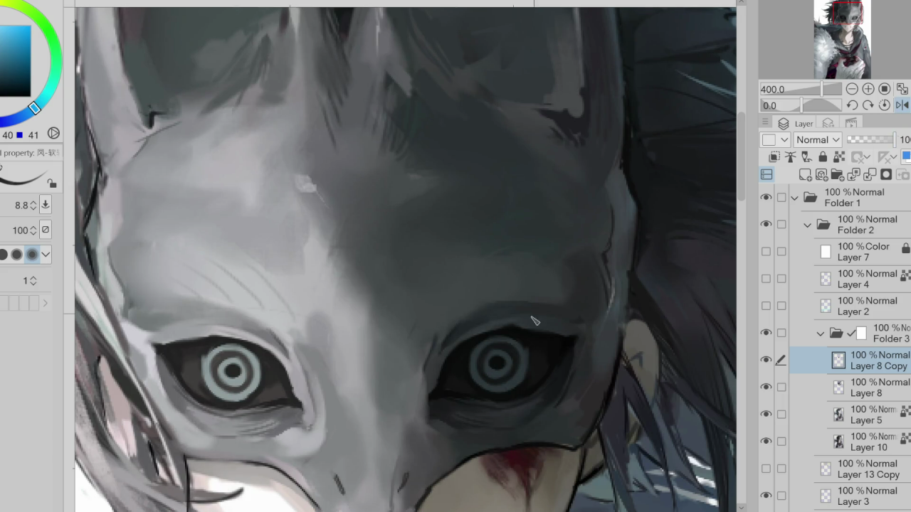
alt+click(515, 329)
alt+click(509, 334)
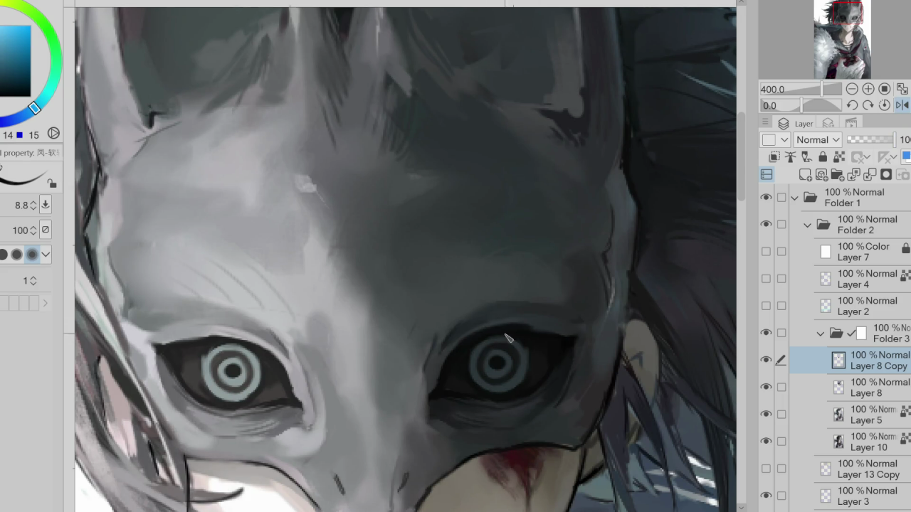
key(ctrl+z)
- Sample mid and darker eyelid greys with an even finer brush, then unflip the view
alt+click(517, 322)
alt+click(458, 383)
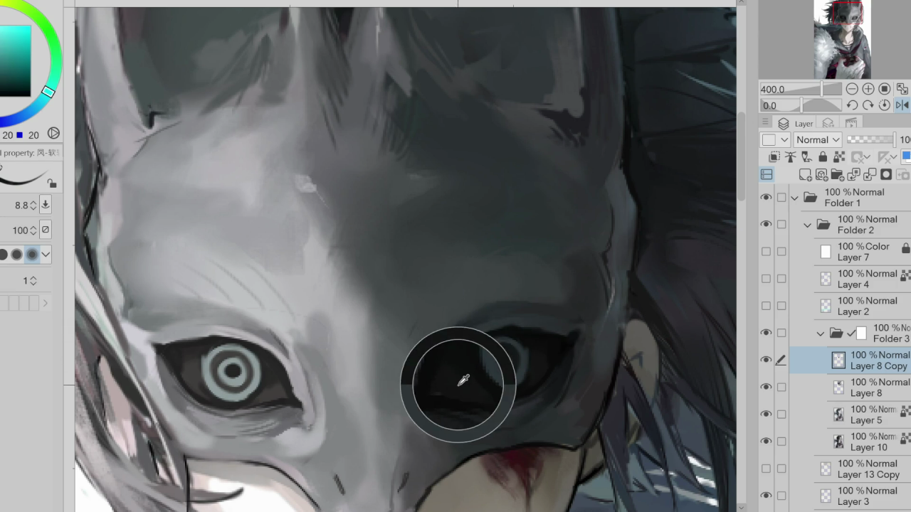
alt+click(432, 375)
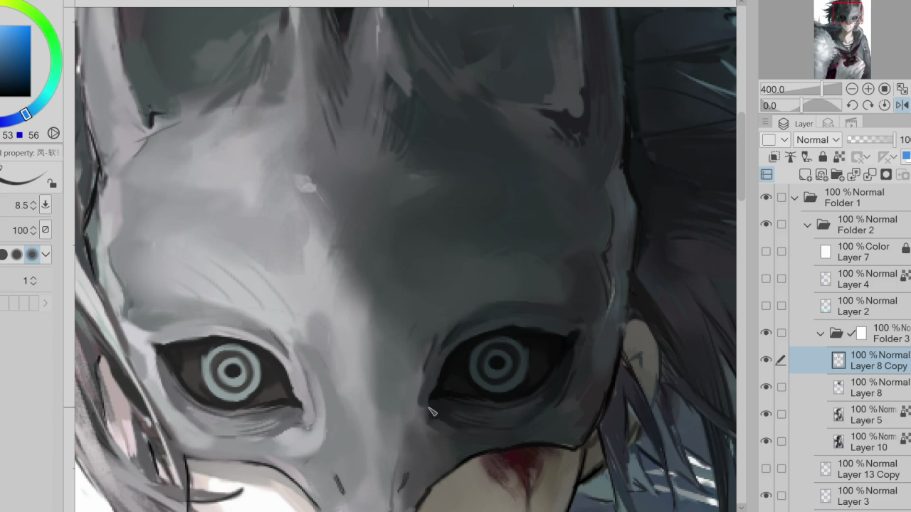
alt+click(454, 411)
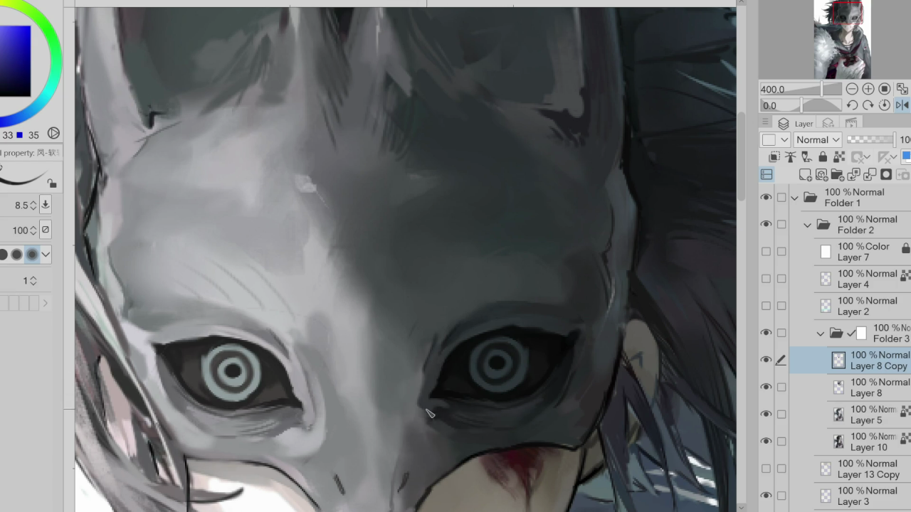
key(bracketleft)
key(bracketleft)
click(901, 105)
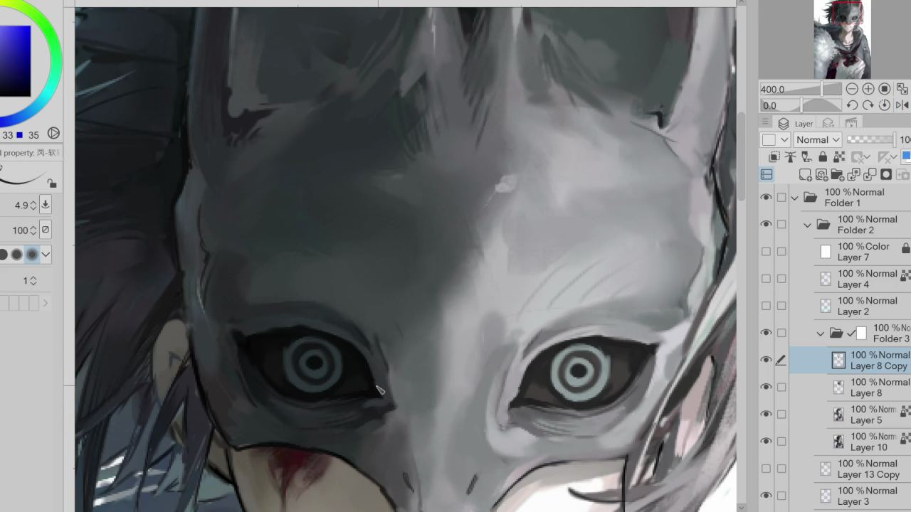
- Sample dark and mid greys around the left eye and enlarge the brush
alt+click(371, 375)
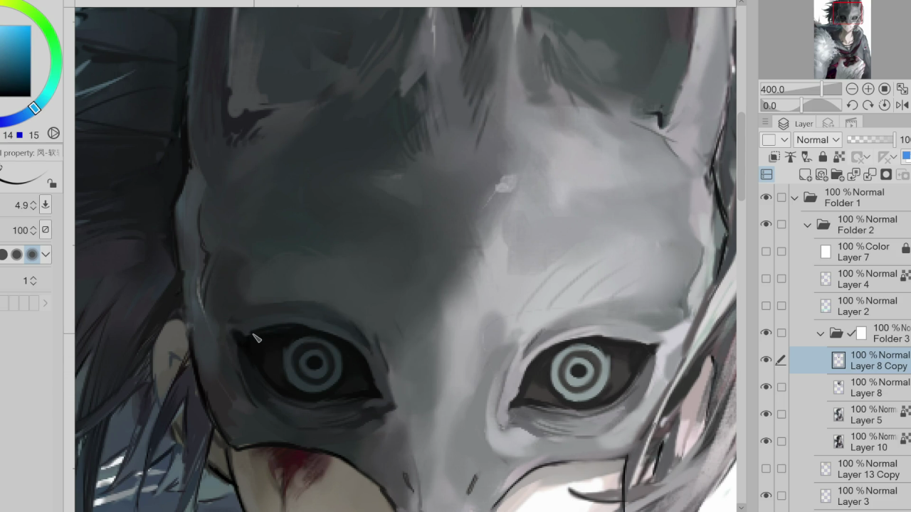
alt+click(225, 292)
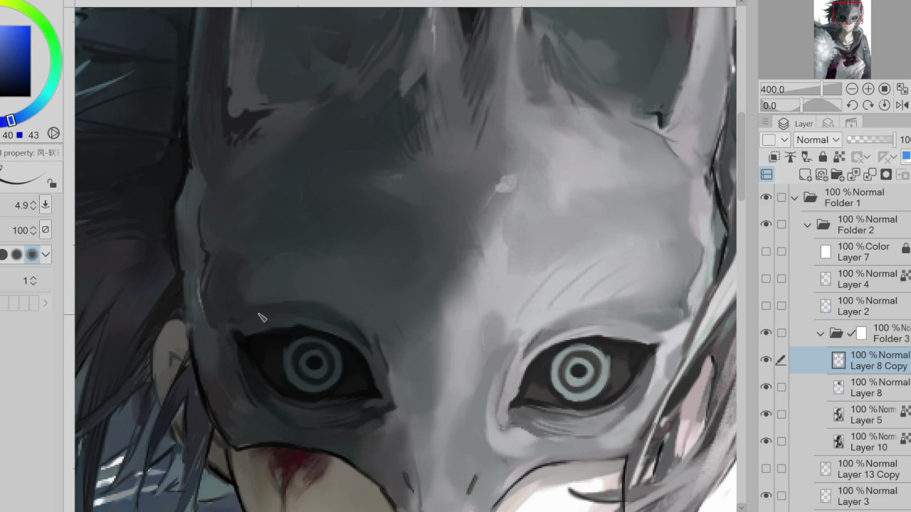
alt+click(260, 281)
mouse_move(249, 281)
mouse_down()
mouse_move(271, 304)
mouse_move(311, 314)
mouse_move(277, 320)
mouse_up()
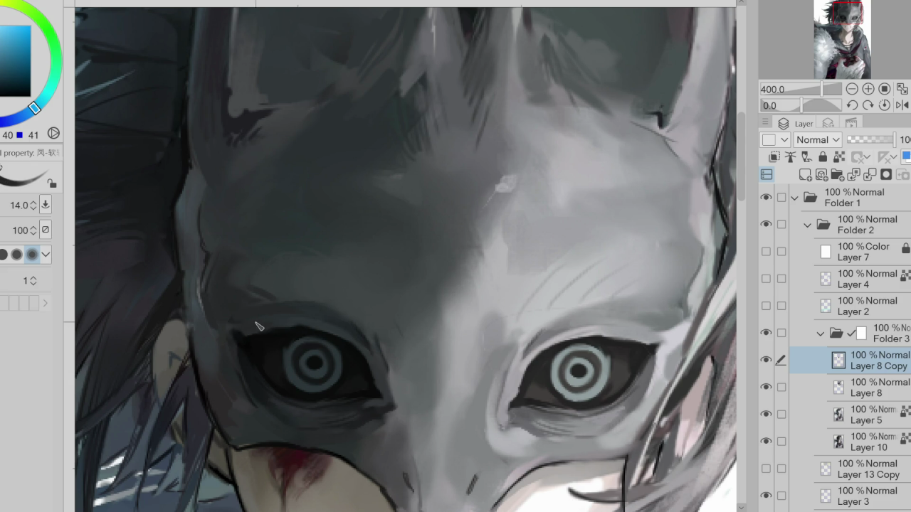
alt+click(279, 320)
alt+click(329, 324)
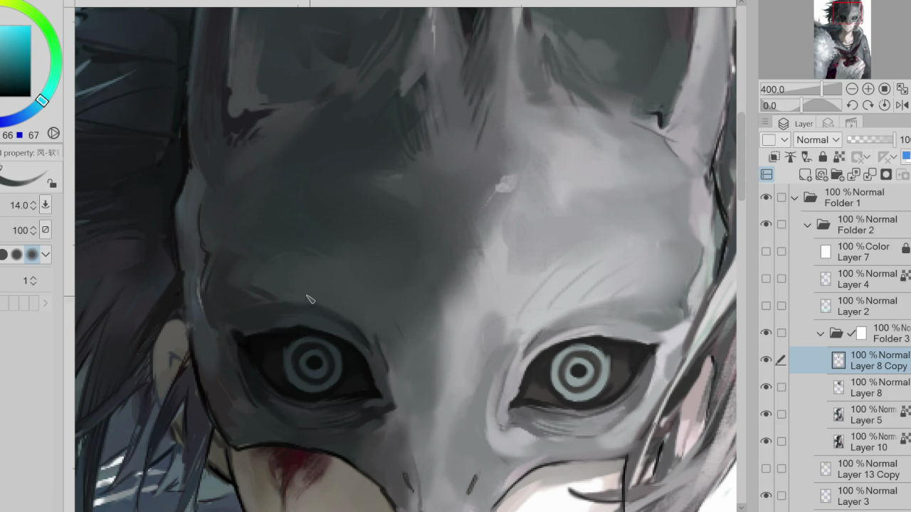
mouse_move(385, 406)
ctrl+alt+mouse_down()
mouse_move(373, 407)
mouse_move(381, 419)
mouse_move(378, 409)
mouse_move(342, 416)
ctrl+alt+mouse_up()
- Pick dark and lighter greys from the left eye area, slightly enlarging the brush
alt+click(316, 412)
alt+click(367, 409)
alt+click(349, 411)
alt+click(349, 413)
alt+click(341, 420)
alt+click(247, 417)
ctrl+alt+drag(240, 425, 245, 426)
alt+click(216, 366)
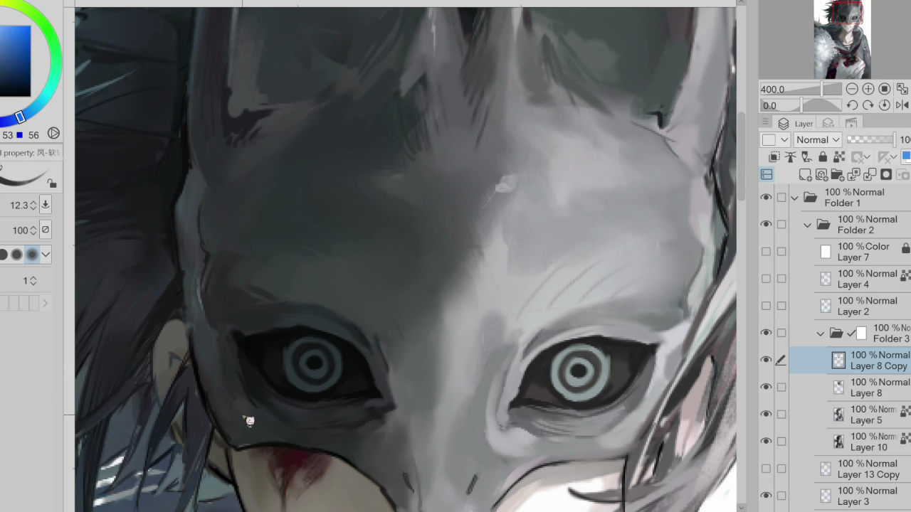
- Resize the brush, sample greys, and darken the shading below the left eye
ctrl+alt+drag(384, 431, 376, 432)
alt+click(390, 426)
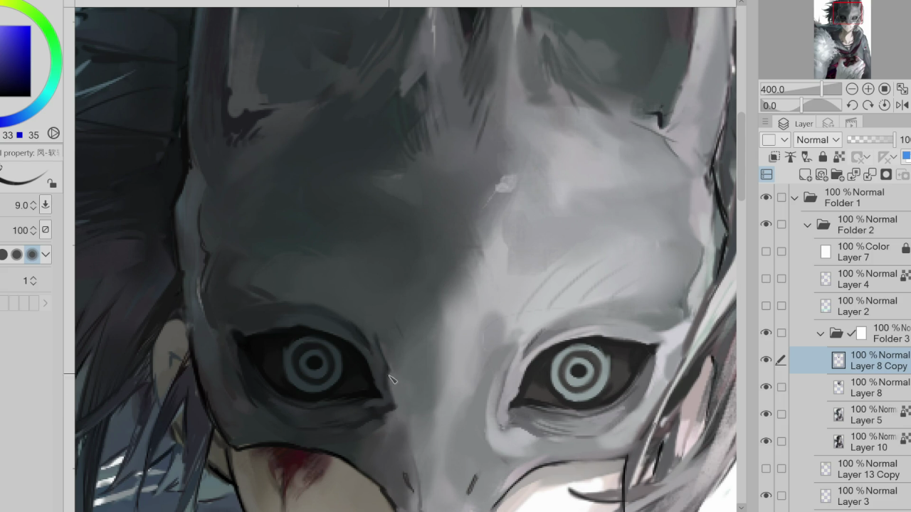
key(bracketleft)
key(bracketleft)
alt+click(393, 388)
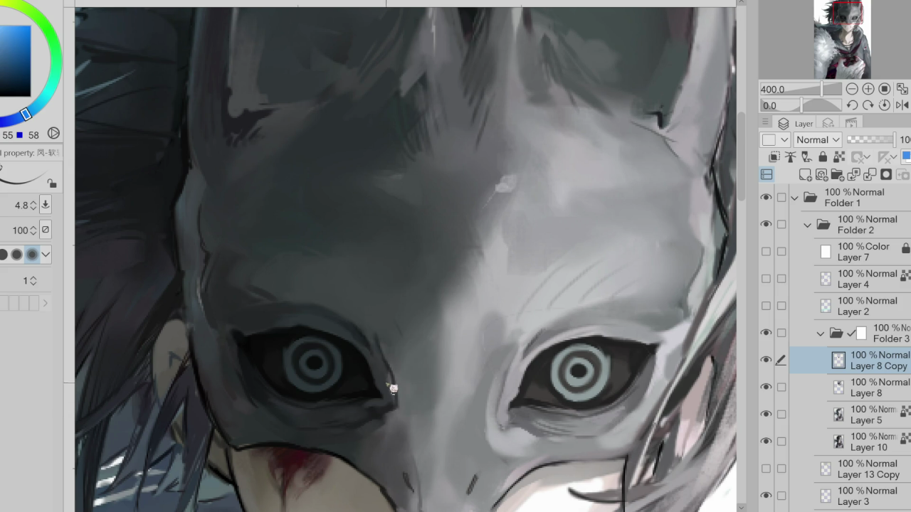
drag(398, 396, 409, 399)
alt+click(395, 398)
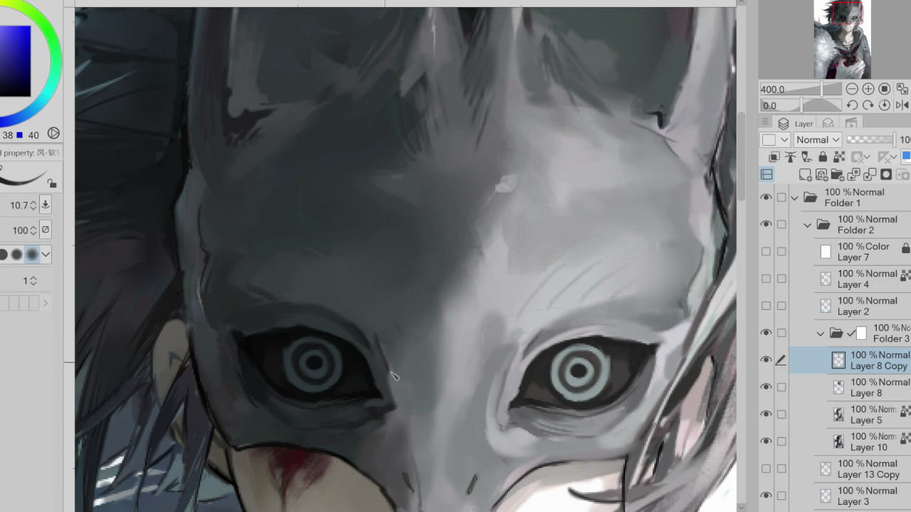
alt+click(387, 380)
mouse_move(392, 399)
mouse_down()
mouse_move(397, 420)
mouse_move(381, 448)
mouse_up()
alt+click(369, 434)
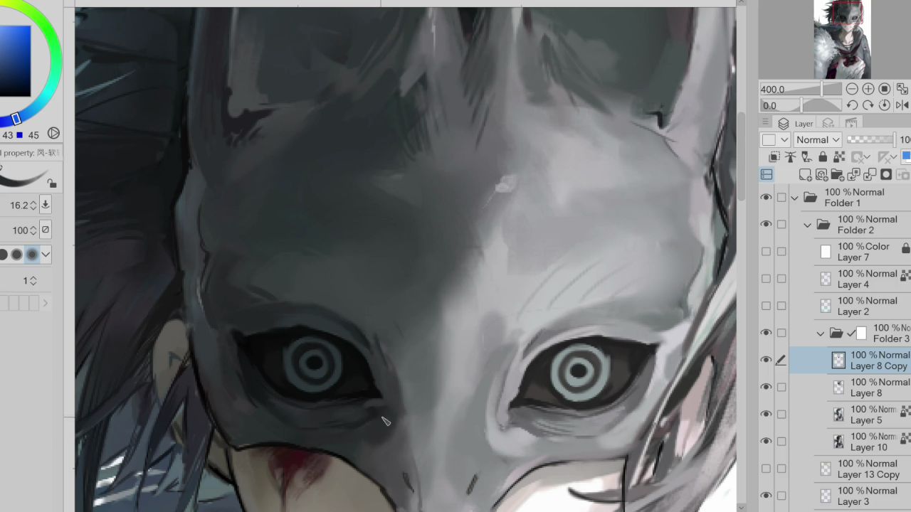
- Sample the near-black eye outline and blue-grey tones, adjusting brush size with bracket keys
alt+click(372, 411)
key(bracketleft)
key(bracketleft)
key(bracketleft)
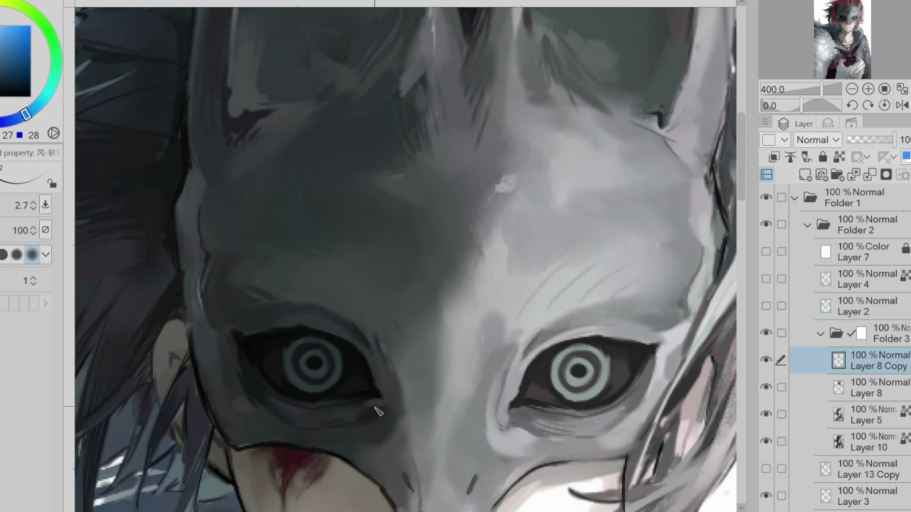
alt+click(371, 389)
alt+click(372, 390)
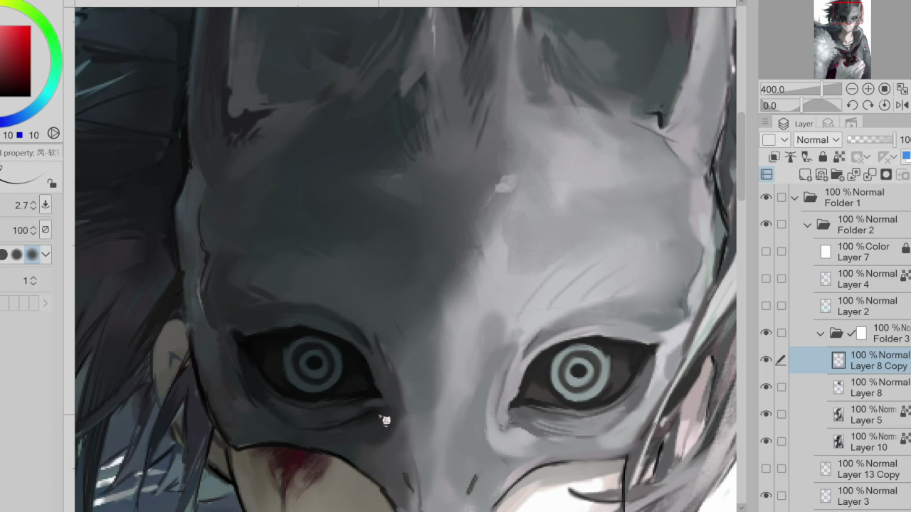
alt+click(343, 425)
key(bracketright)
alt+click(356, 419)
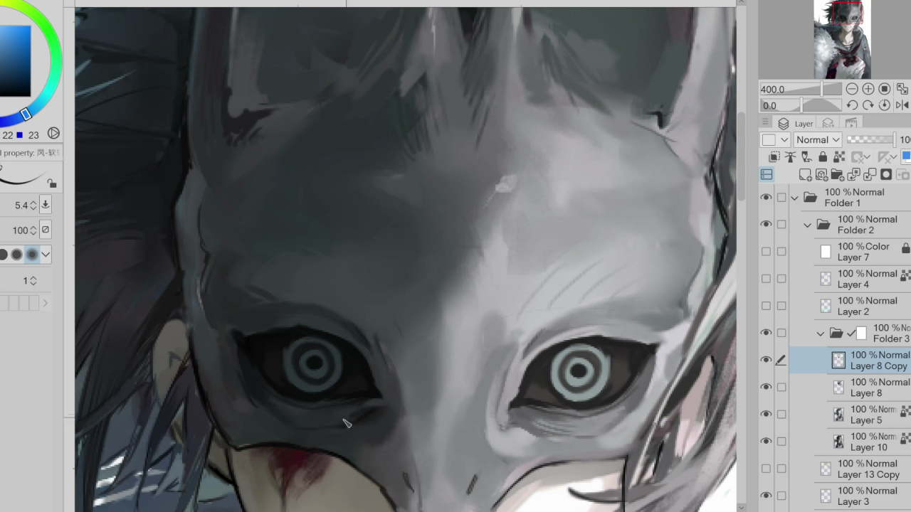
key(bracketleft)
key(bracketright)
key(bracketright)
key(bracketright)
- Pick a pale blue-grey highlight and mid greys from the mask, fine-tuning brush size
alt+click(411, 418)
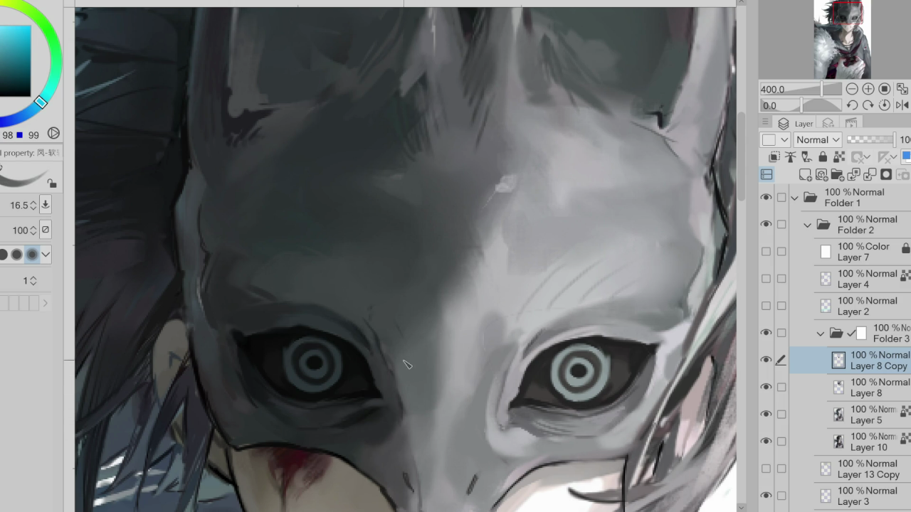
alt+click(394, 352)
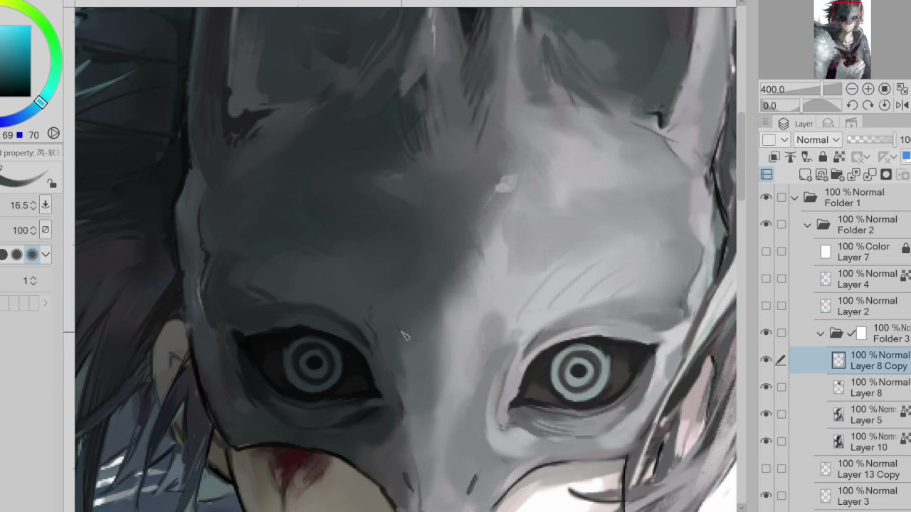
alt+click(413, 457)
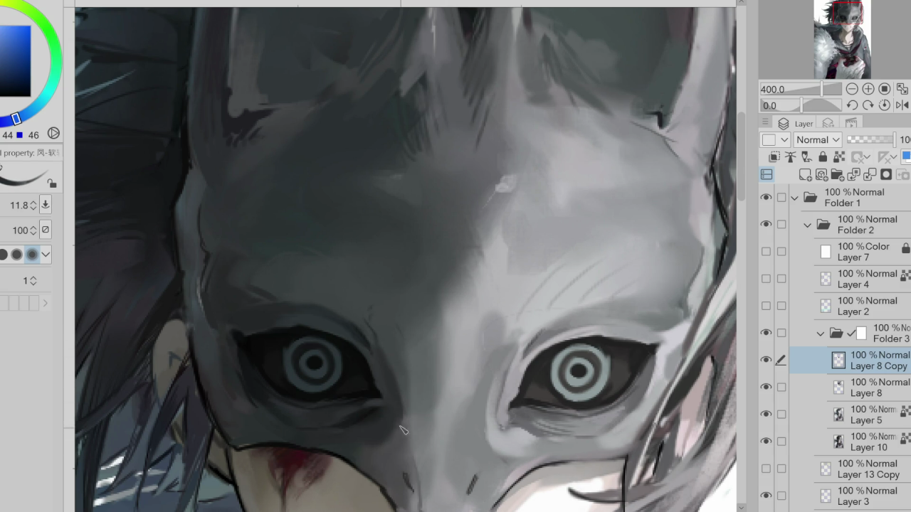
key(bracketleft)
key(bracketright)
key(bracketright)
key(bracketright)
key(bracketleft)
alt+click(325, 396)
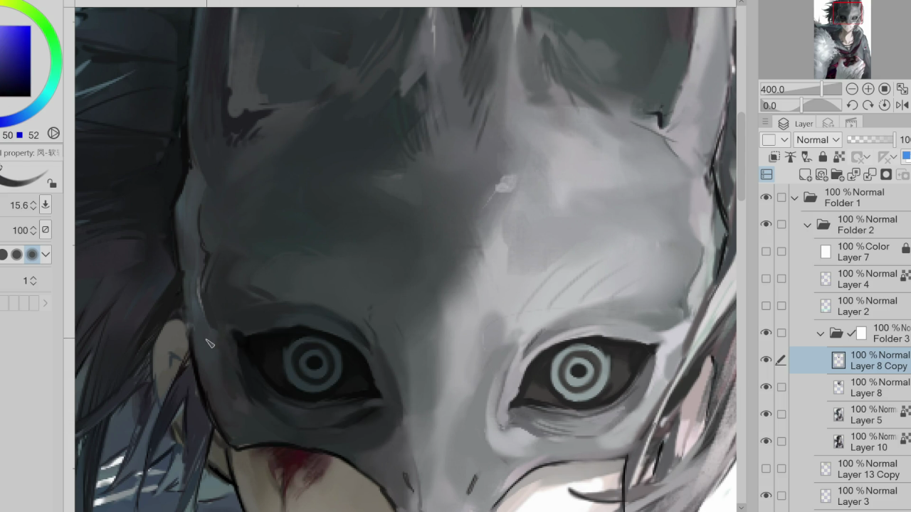
- With a smaller brush and darker grey, darken the eyelid line above the left eye
alt+click(245, 423)
alt+click(361, 441)
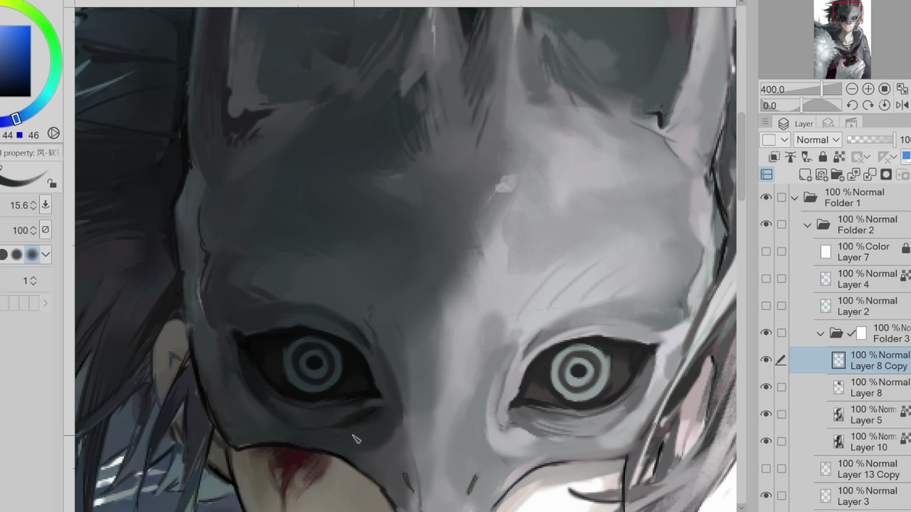
alt+click(281, 331)
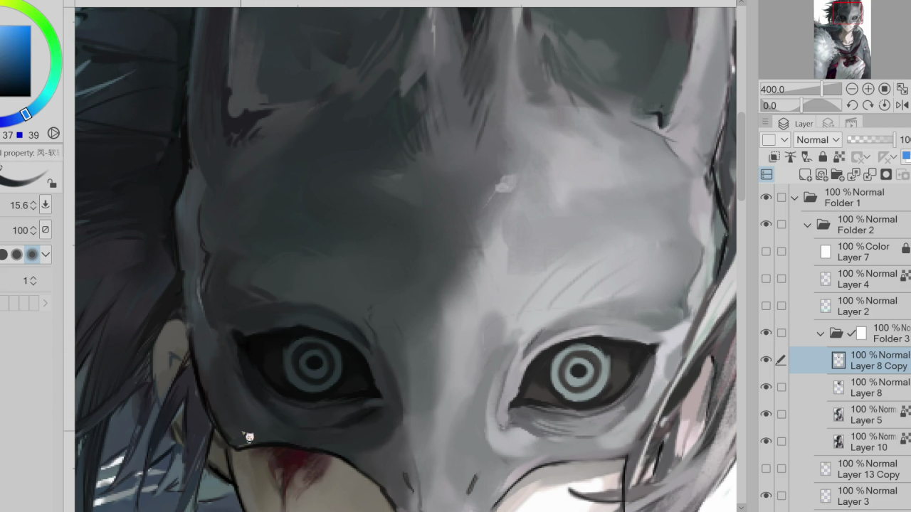
key(bracketleft)
alt+click(268, 437)
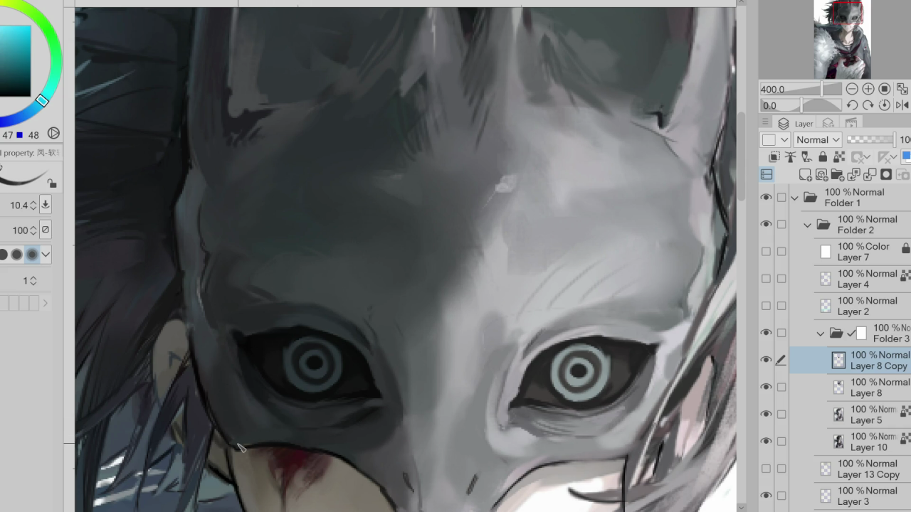
key(bracketleft)
key(bracketleft)
alt+click(299, 345)
mouse_move(313, 332)
mouse_down()
mouse_move(263, 339)
mouse_move(316, 324)
mouse_up()
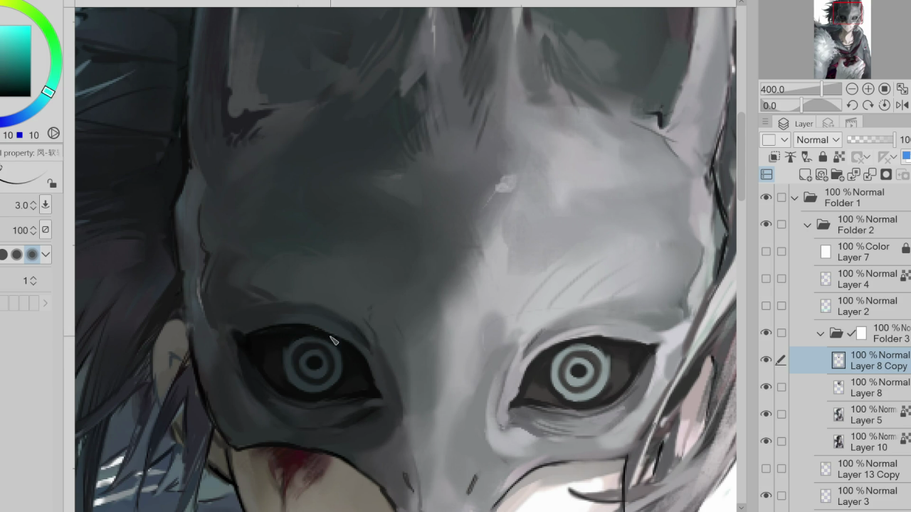
alt+click(325, 324)
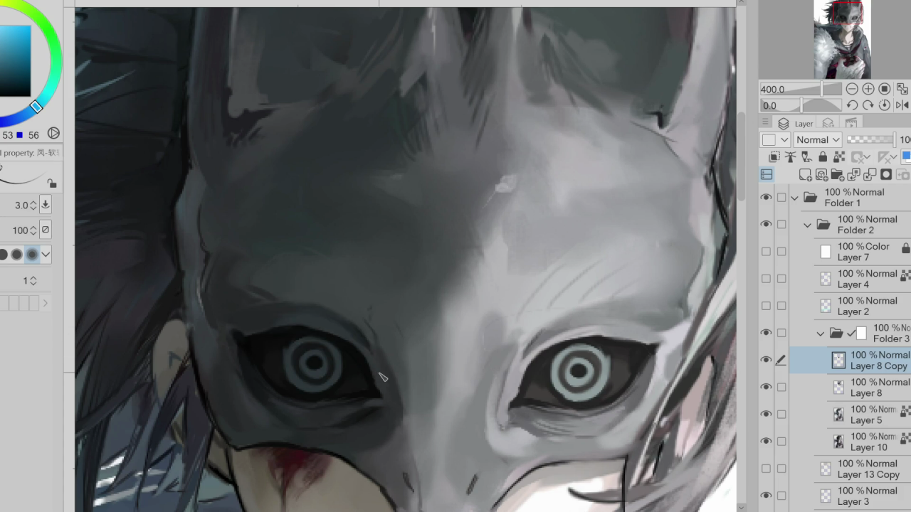
- Mirror the canvas and eyedrop blue-grey, near-black and lighter grey tones around the right eye
key(h)
alt+click(436, 383)
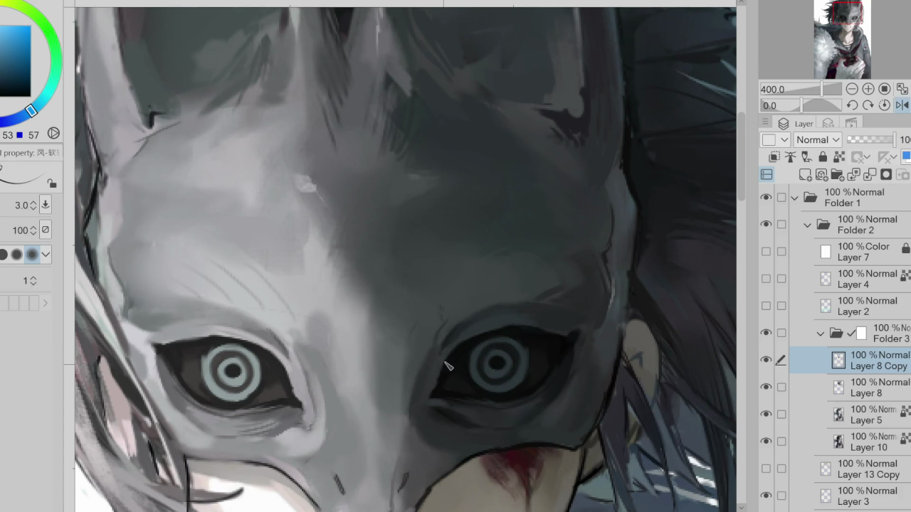
alt+click(447, 383)
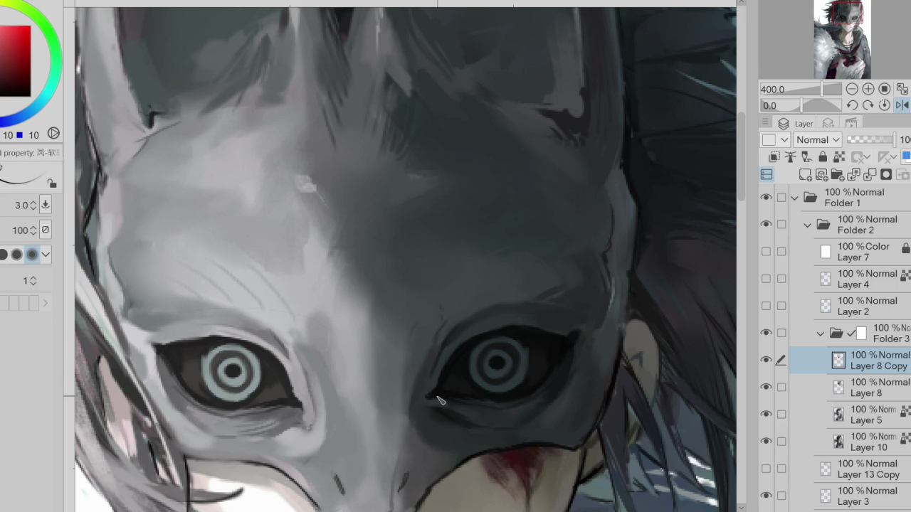
alt+click(436, 398)
alt+click(443, 397)
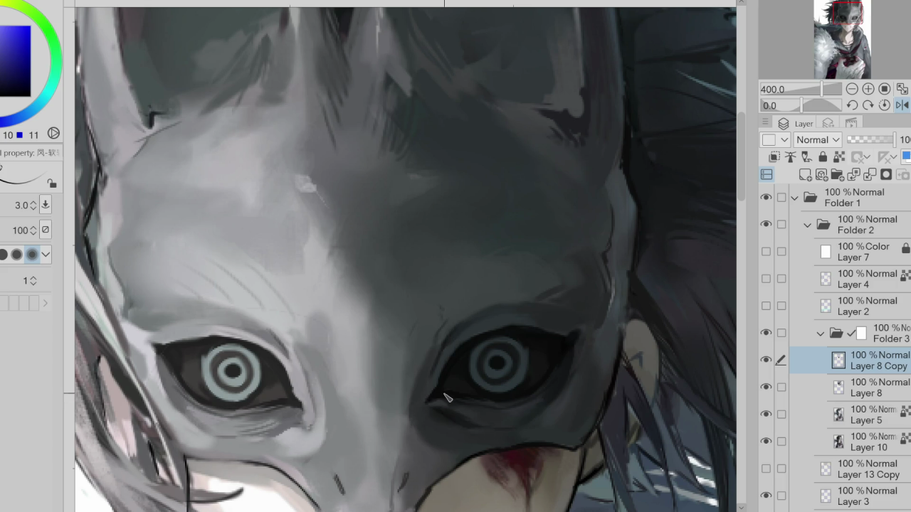
alt+click(436, 412)
alt+click(436, 404)
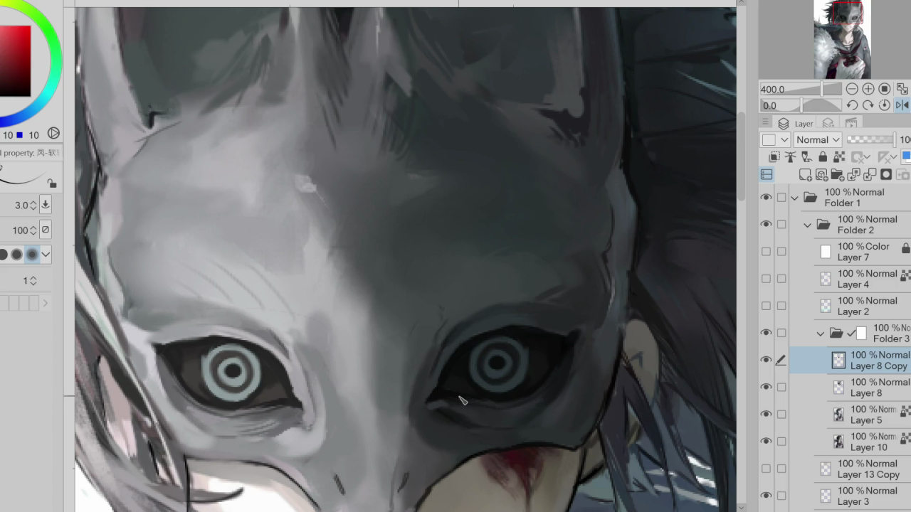
alt+click(569, 320)
alt+click(584, 326)
alt+click(578, 329)
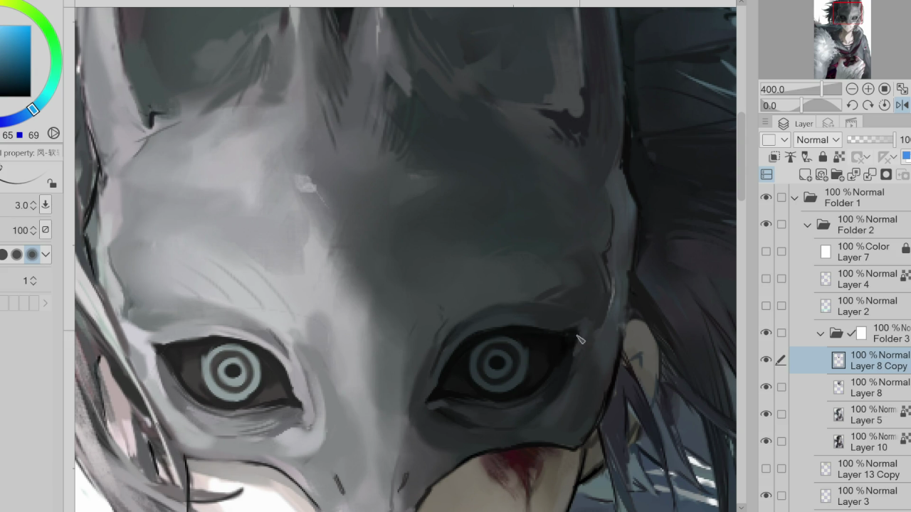
alt+click(583, 377)
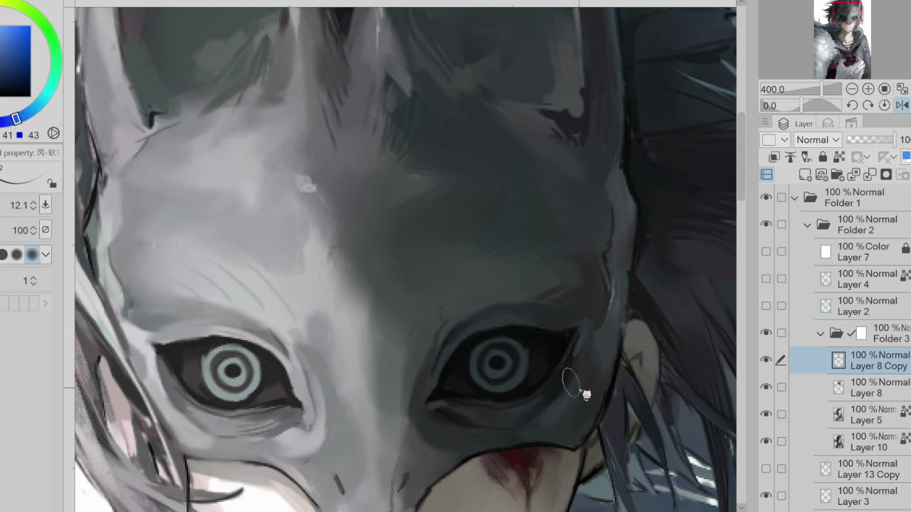
alt+click(579, 335)
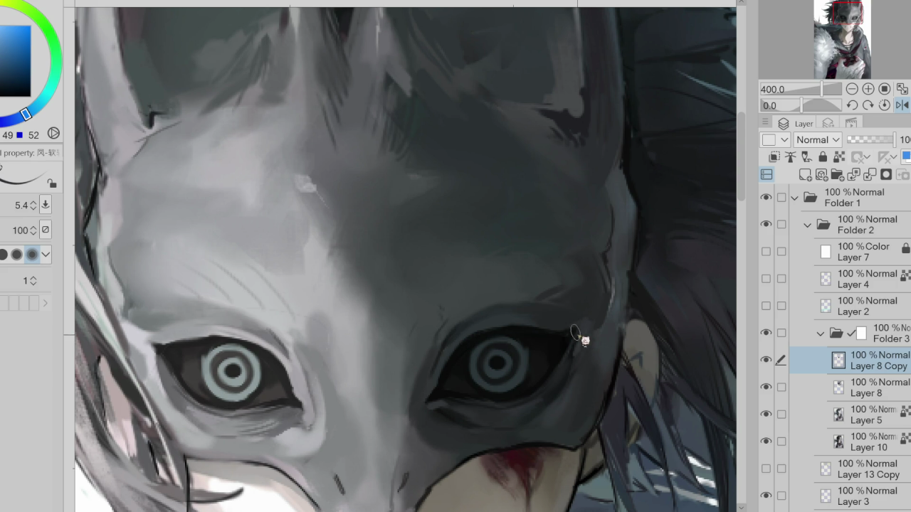
alt+click(470, 333)
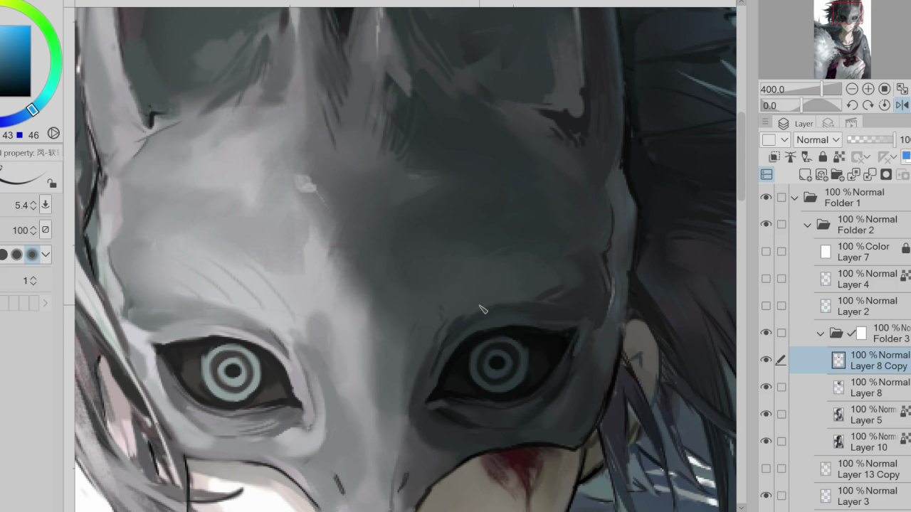
alt+click(507, 303)
- With a finer brush, paint thin light-grey hair strands over the mask's pale side and between the eyes
drag(489, 311, 530, 303)
alt+click(448, 311)
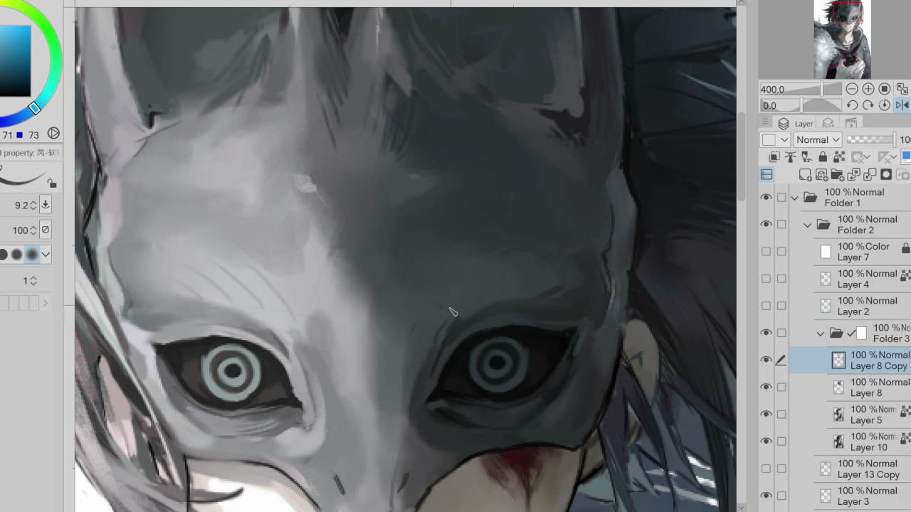
drag(418, 329, 423, 312)
alt+click(477, 254)
drag(477, 257, 481, 272)
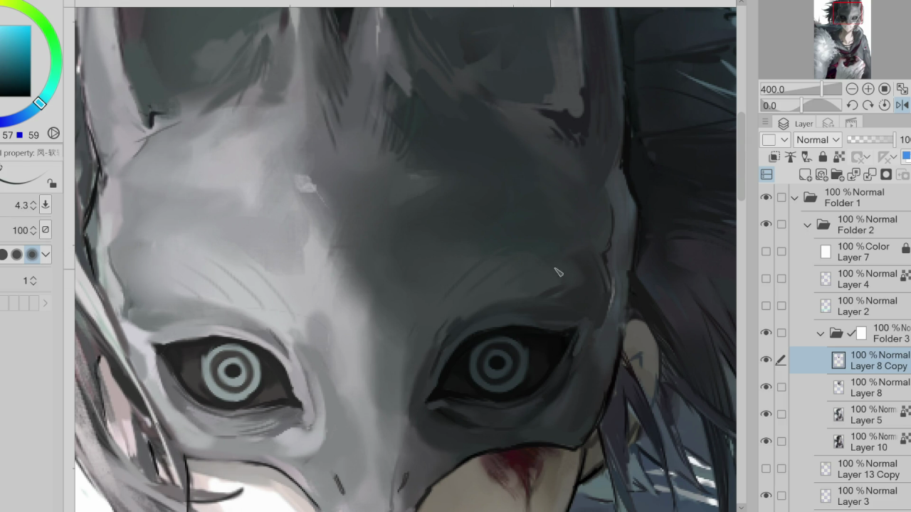
alt+click(167, 304)
alt+click(189, 314)
drag(196, 297, 144, 274)
drag(306, 304, 286, 288)
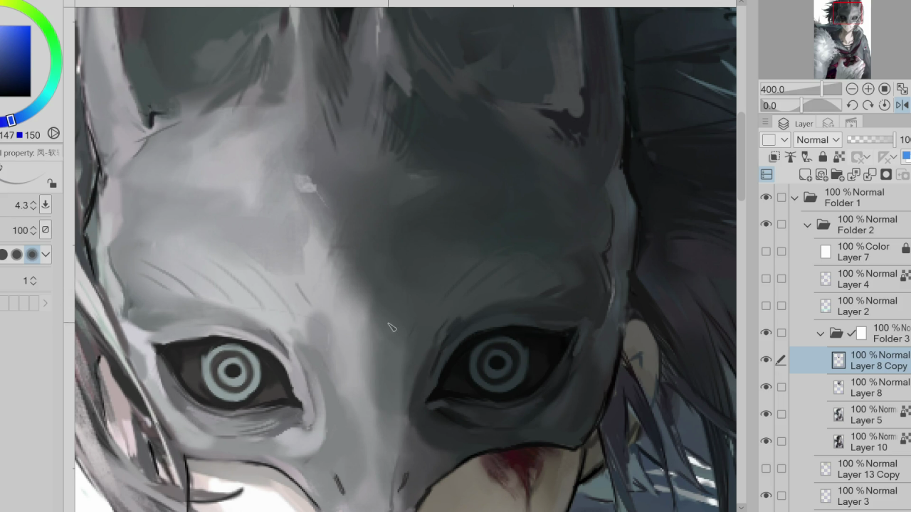
- Sample the dark tone from the eye hole
alt+click(427, 387)
alt+click(440, 393)
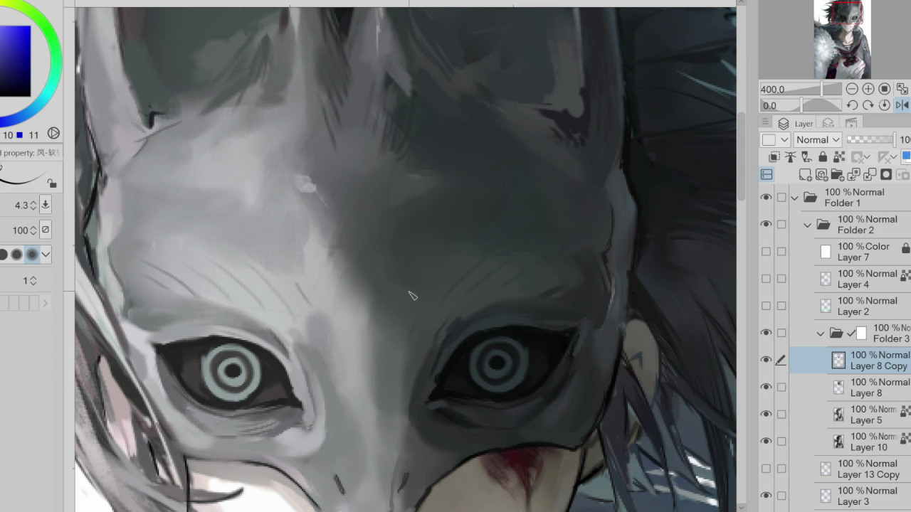
scroll(411, 295, down, 5)
scroll(415, 413, up, 5)
- Paint a short dark stroke near the snout and pick a lighter mask grey with a larger brush
alt+click(420, 388)
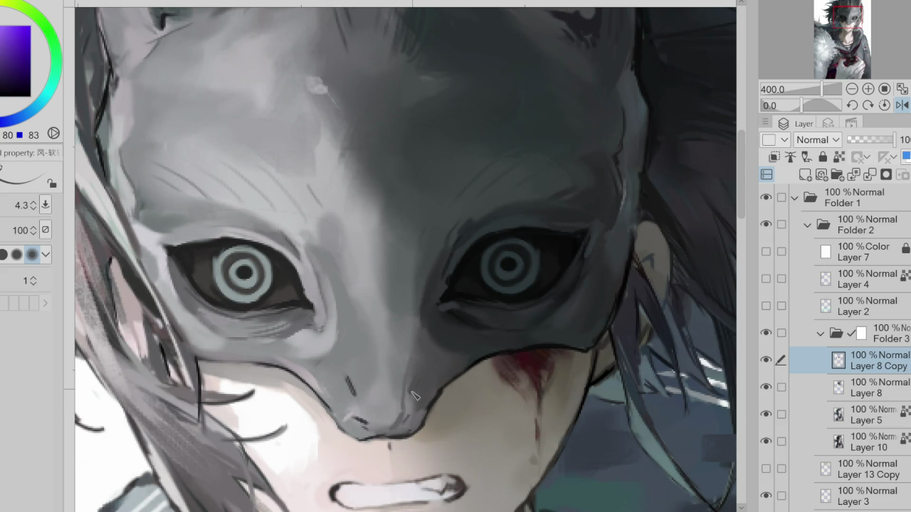
drag(347, 378, 354, 398)
key(bracketleft)
alt+click(411, 291)
drag(377, 285, 364, 264)
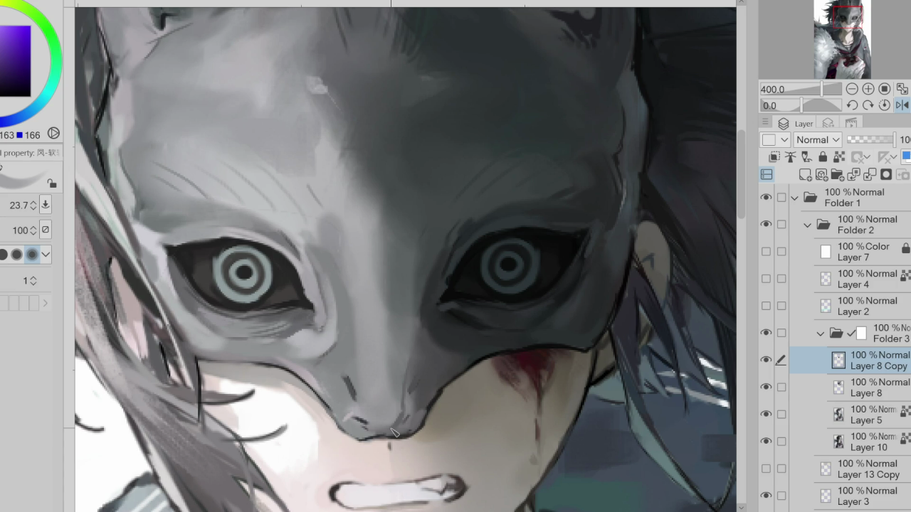
- Set the brush to about 10.6, sample near-black from the eye, and flip the view horizontally
alt+click(438, 227)
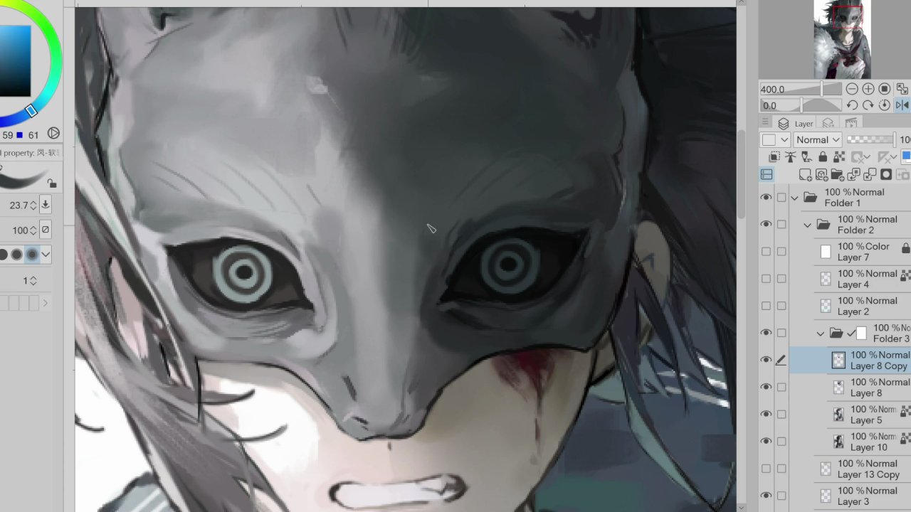
drag(443, 234, 476, 199)
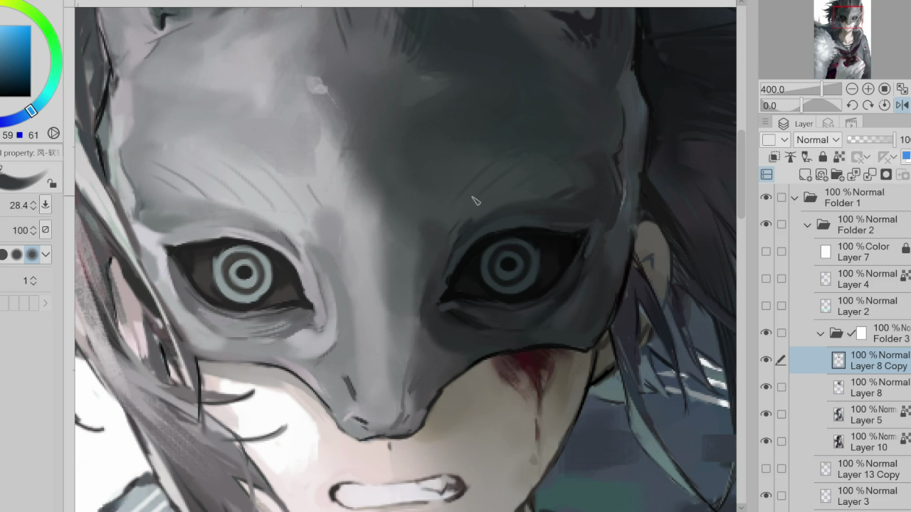
mouse_move(525, 230)
mouse_down()
mouse_move(549, 244)
mouse_move(563, 273)
mouse_up()
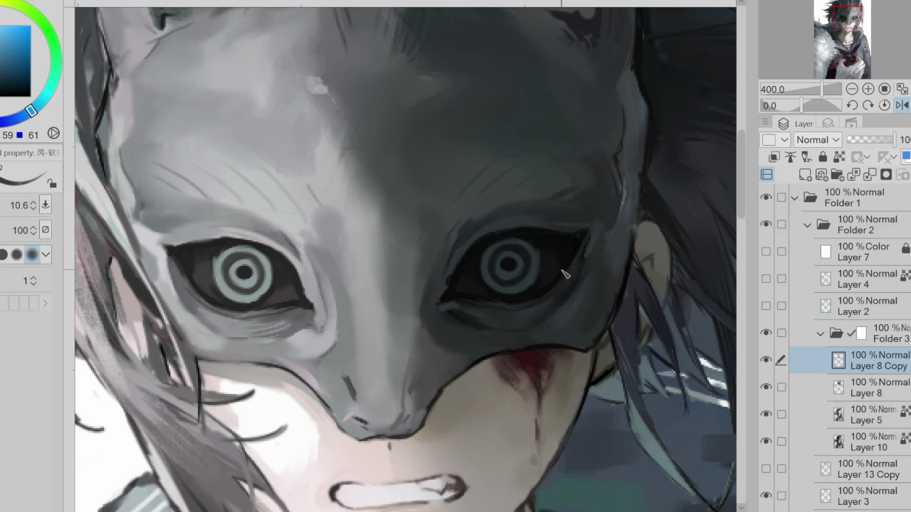
alt+click(574, 236)
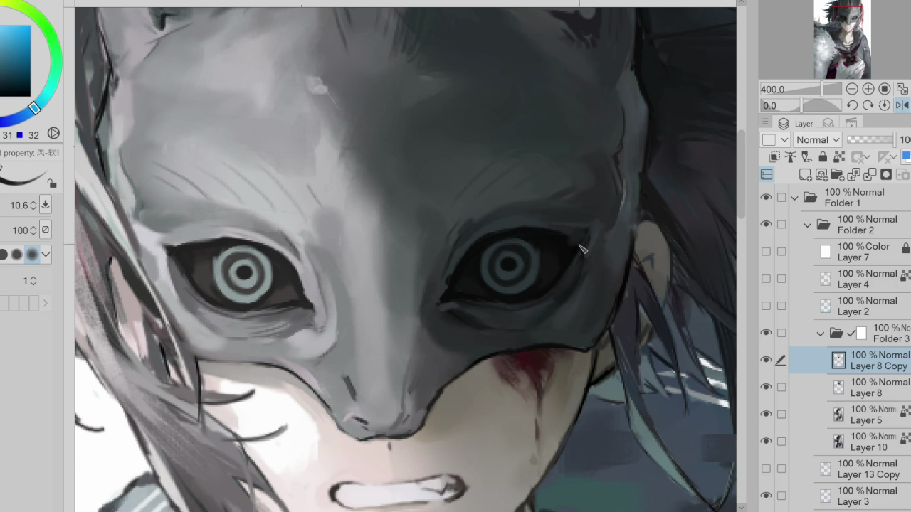
alt+click(580, 243)
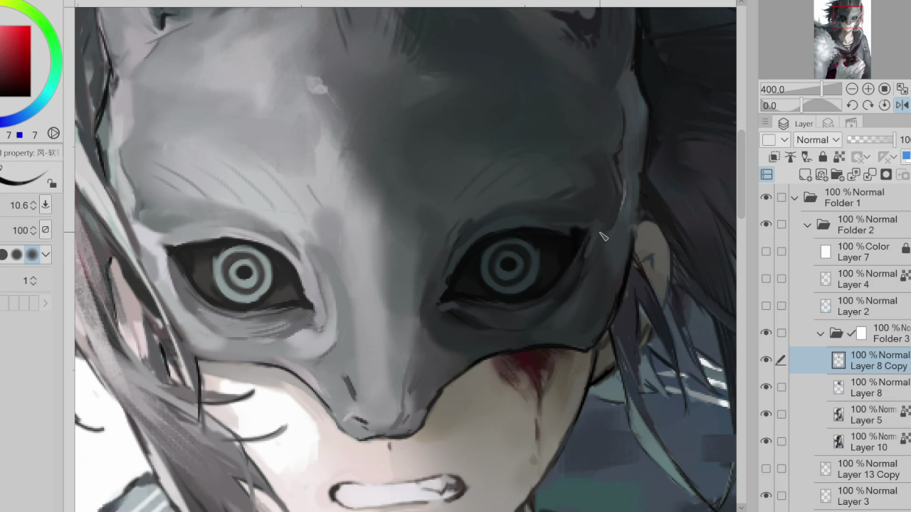
click(899, 105)
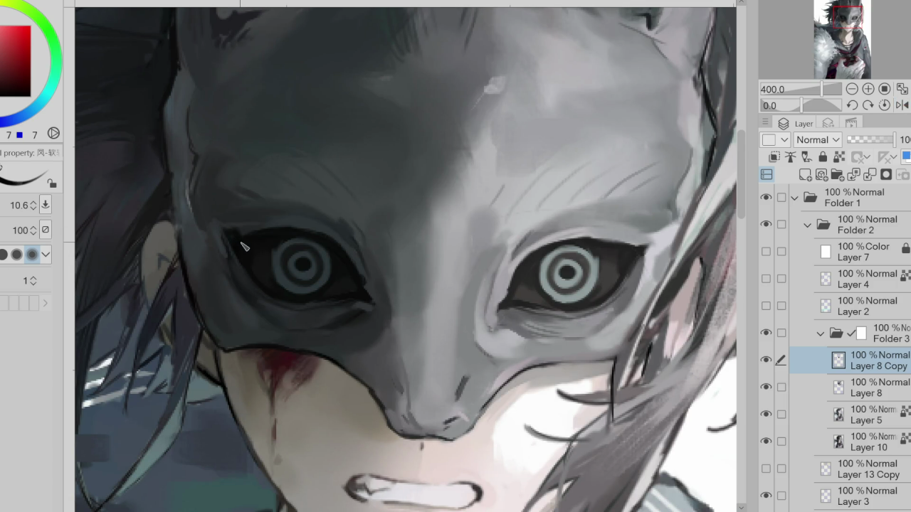
- Add a small light stroke at the right eye's corner with a smaller brush
alt+click(634, 243)
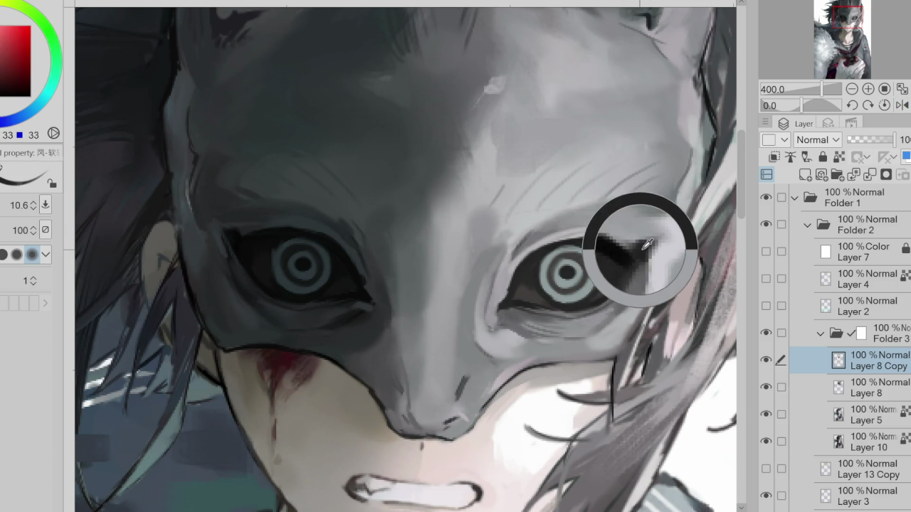
key(bracketleft)
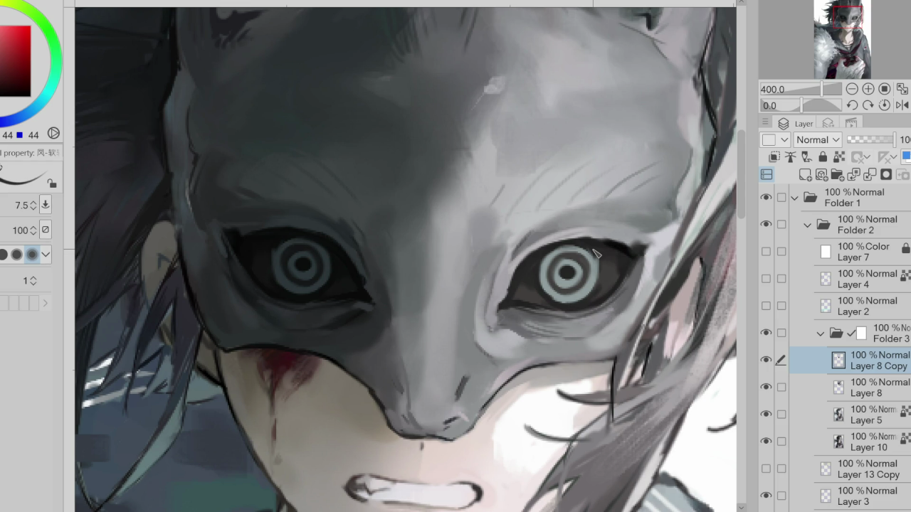
key(bracketleft)
drag(590, 244, 640, 252)
alt+click(610, 254)
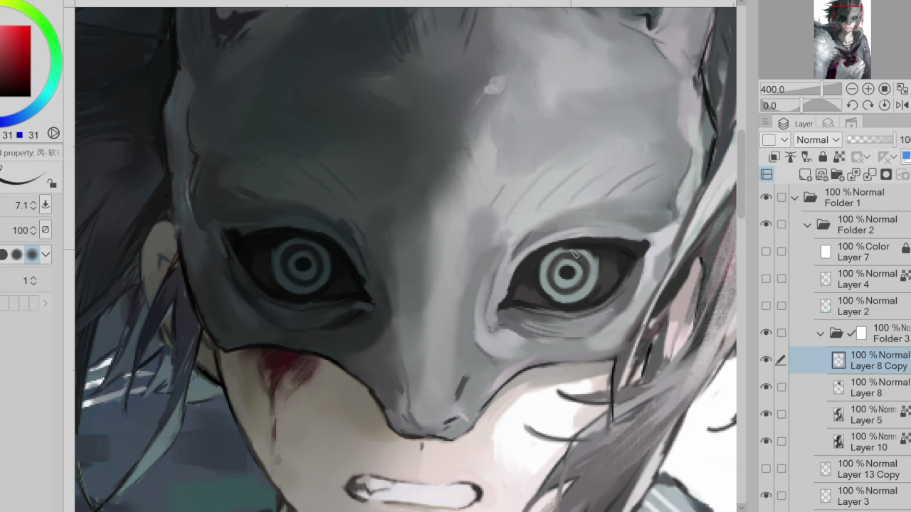
- Fill both pupil centres with grey, undo the right one, and dot a dark centre into the left pupil
alt+click(353, 277)
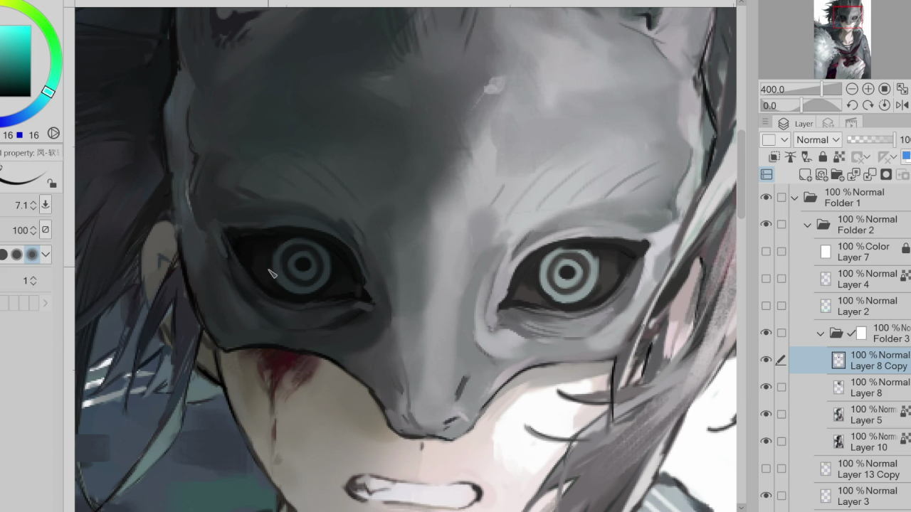
alt+click(311, 262)
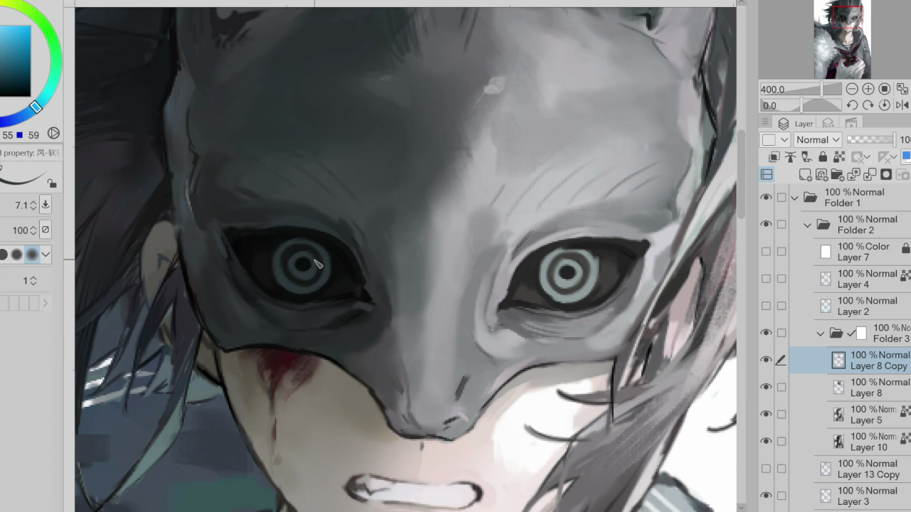
drag(314, 265, 301, 269)
alt+click(323, 274)
drag(563, 274, 581, 262)
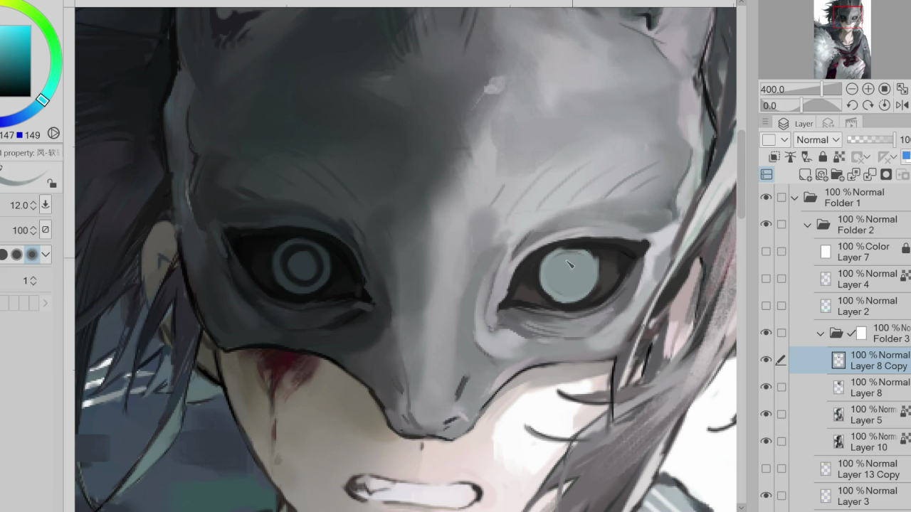
alt+click(618, 269)
key(ctrl+z)
key(ctrl+z)
click(303, 265)
- Repaint the right eye's iris ring in a brighter light blue-grey and refine its edges
alt+click(307, 278)
drag(318, 263, 284, 259)
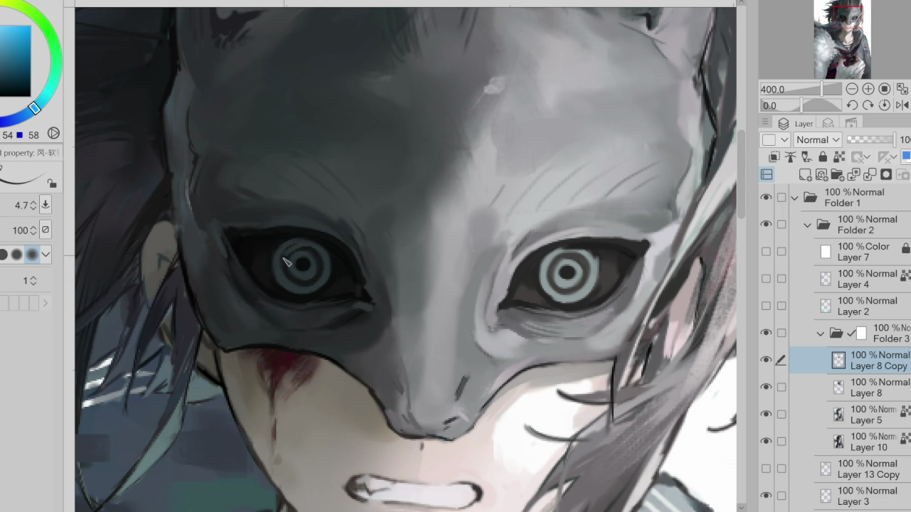
alt+click(588, 264)
mouse_move(586, 294)
mouse_down()
mouse_move(591, 261)
mouse_move(556, 291)
mouse_up()
drag(567, 260, 575, 266)
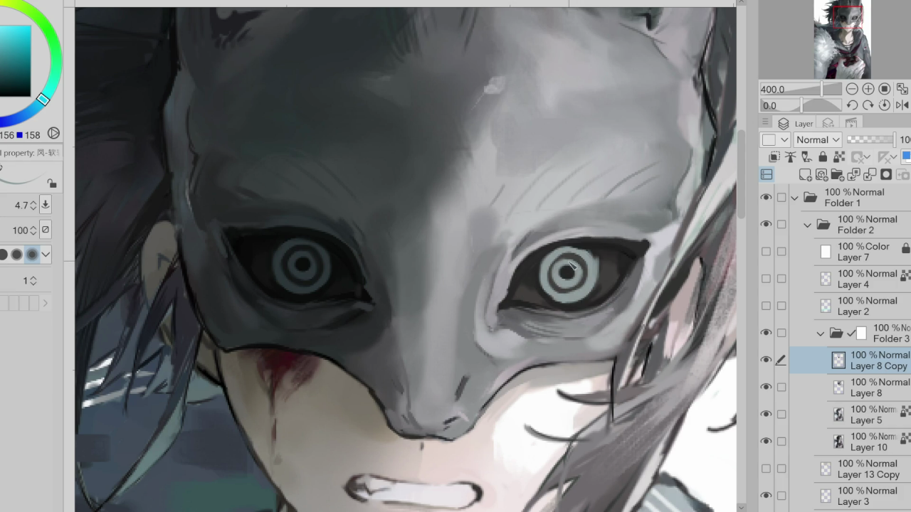
- Eyedrop greys from both irises and the mask, then zoom out to view the whole head
alt+click(308, 257)
alt+click(307, 280)
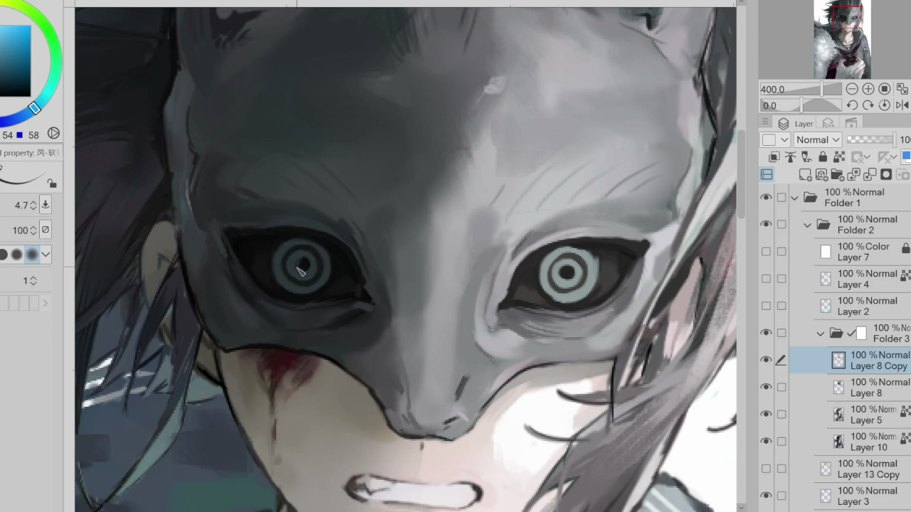
alt+click(571, 264)
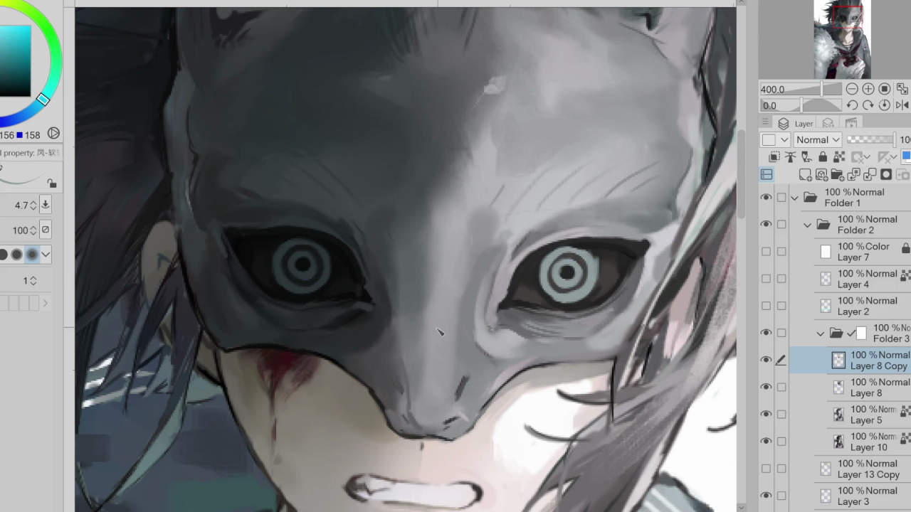
alt+click(356, 285)
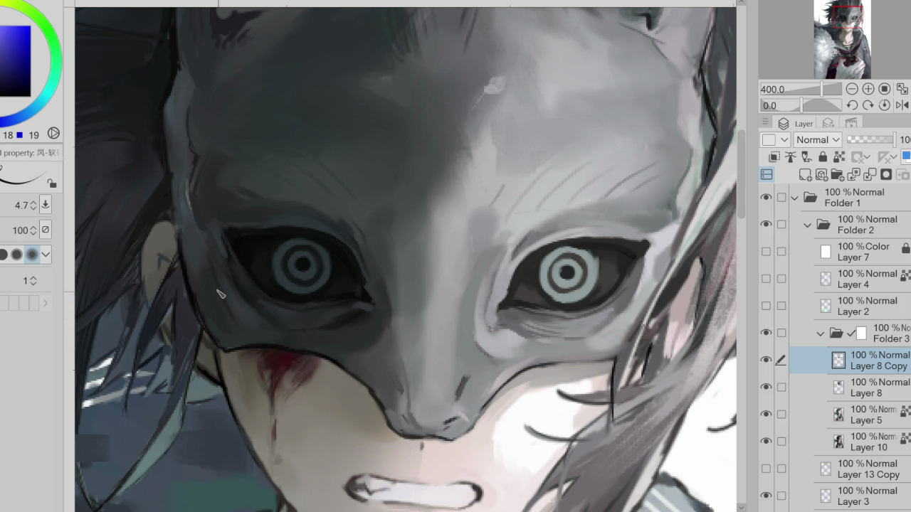
scroll(259, 384, down, 2)
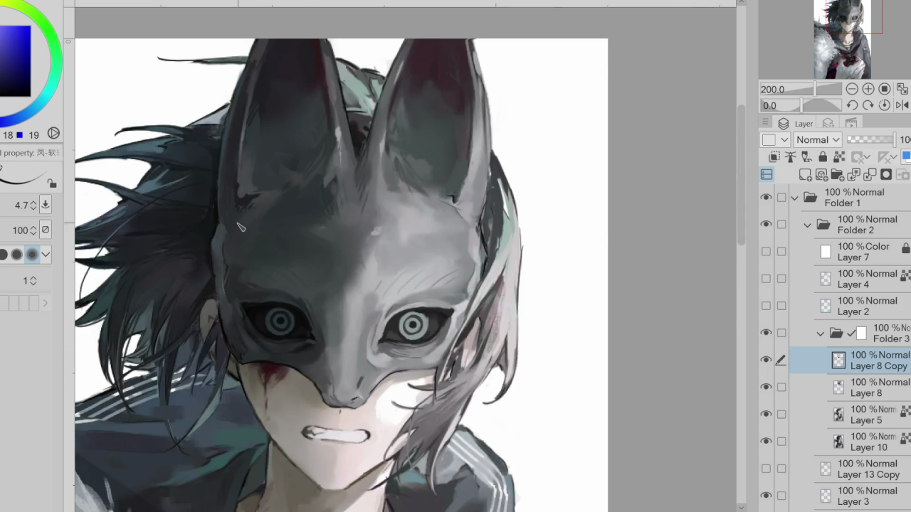
- Sample reddish and dark colours from the mask and enlarge the brush to about 16.7
scroll(242, 229, up, 2)
alt+click(245, 234)
scroll(242, 229, down, 2)
click(60, 104)
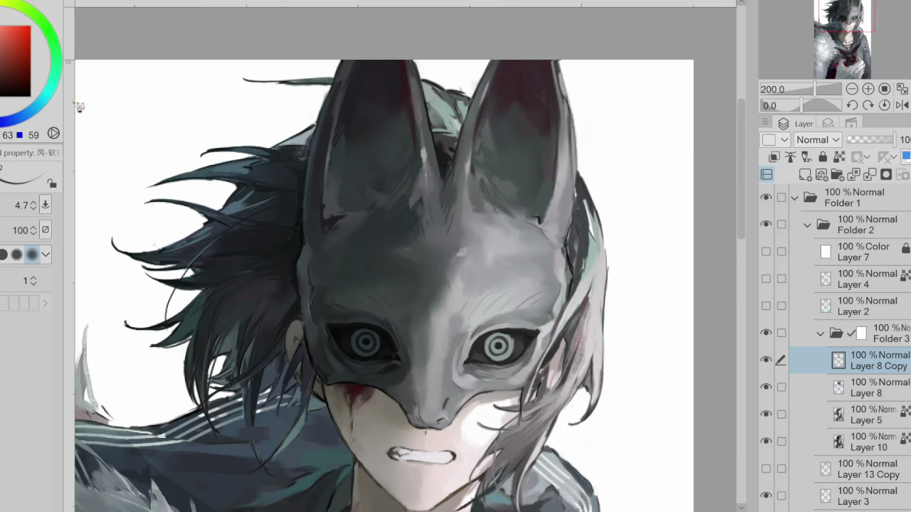
scroll(285, 252, up, 2)
alt+click(342, 302)
scroll(342, 302, down, 2)
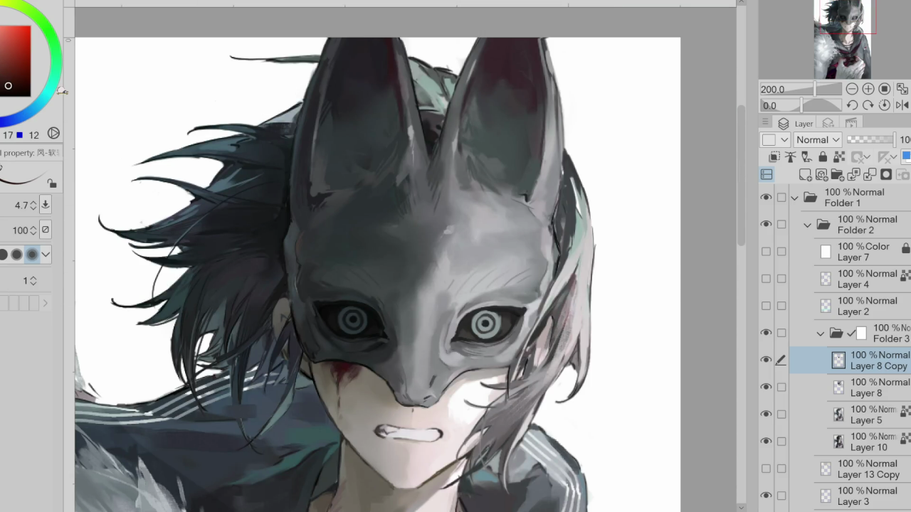
drag(306, 304, 308, 290)
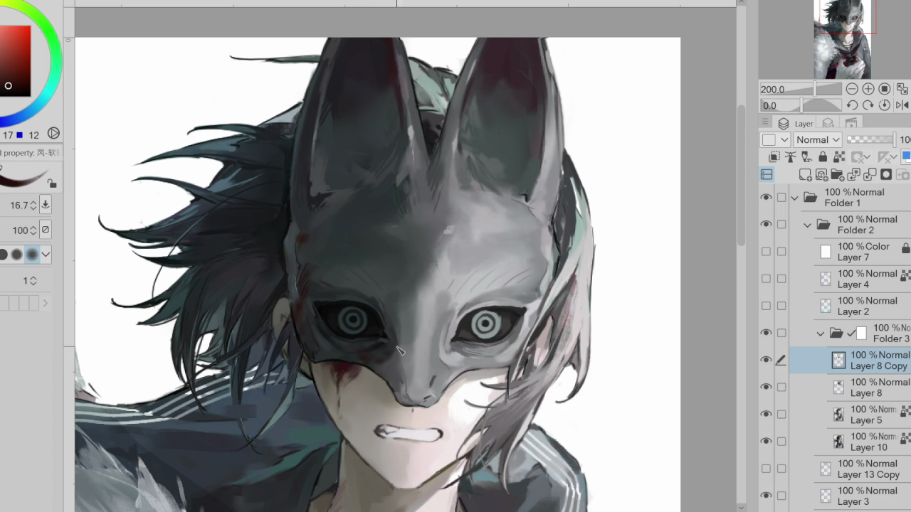
- Shade both ears in a darker magenta with pen strokes and soft airbrush spray
click(4, 92)
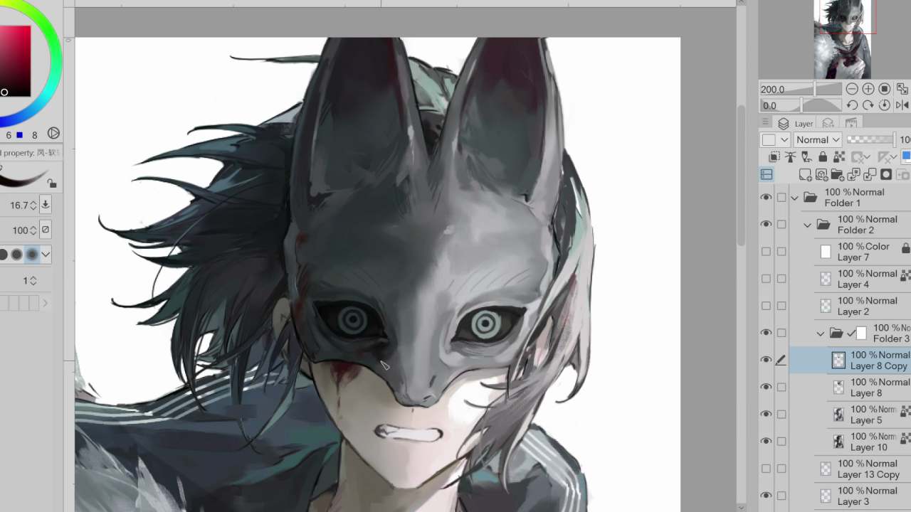
drag(384, 358, 331, 326)
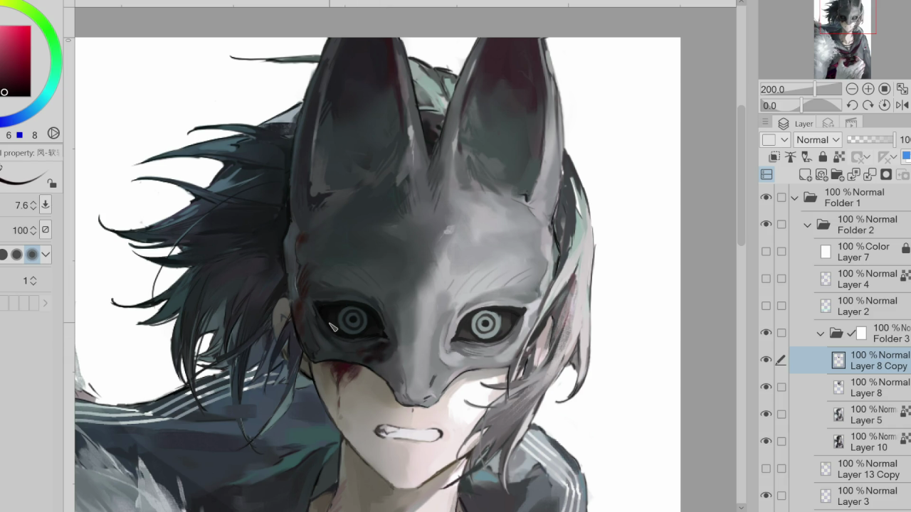
mouse_move(388, 141)
mouse_down()
mouse_move(397, 125)
mouse_move(384, 162)
mouse_up()
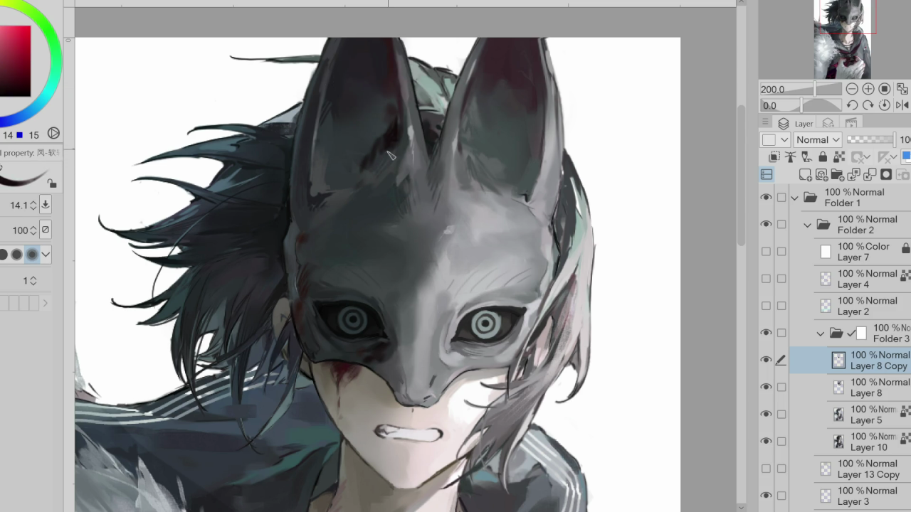
key(b)
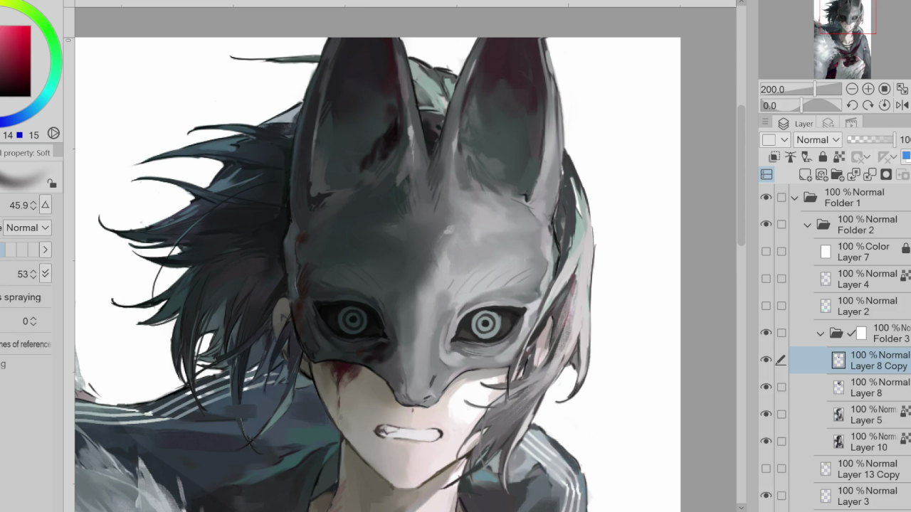
drag(356, 152, 377, 165)
drag(477, 133, 475, 155)
ctrl+alt+drag(538, 114, 535, 120)
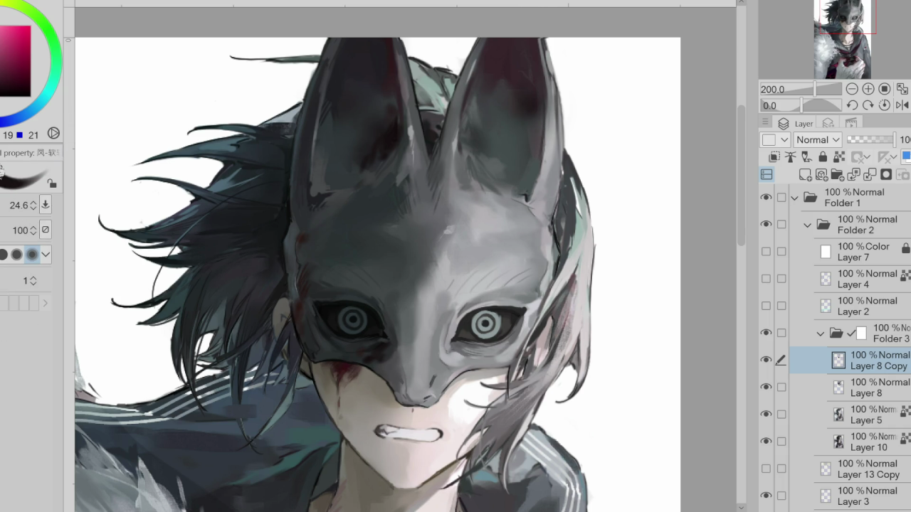
key(p)
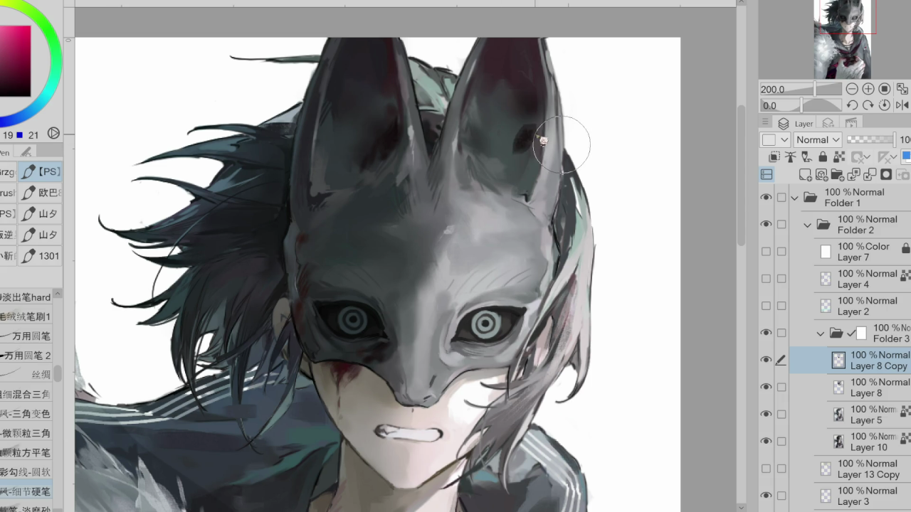
drag(533, 140, 544, 131)
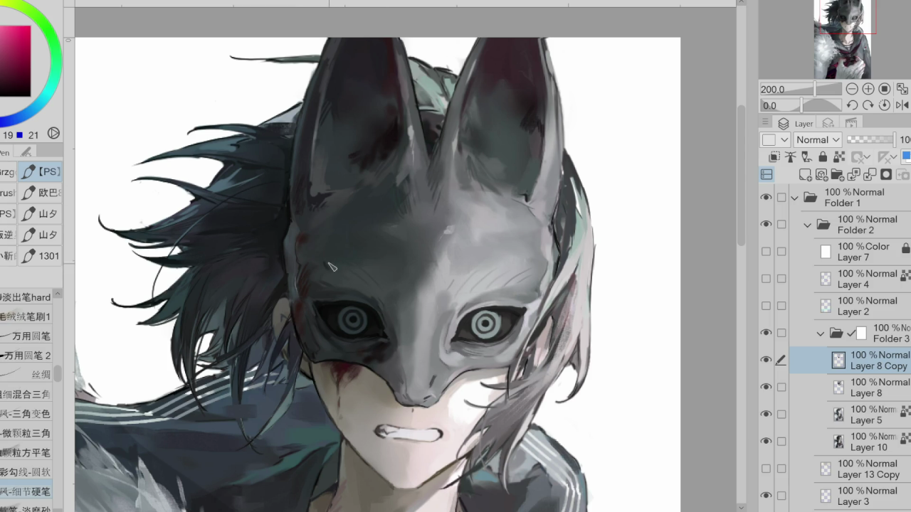
- Enlarge the brush, choose a deep maroon colour, and toggle the mask layer to compare
key(bracketright)
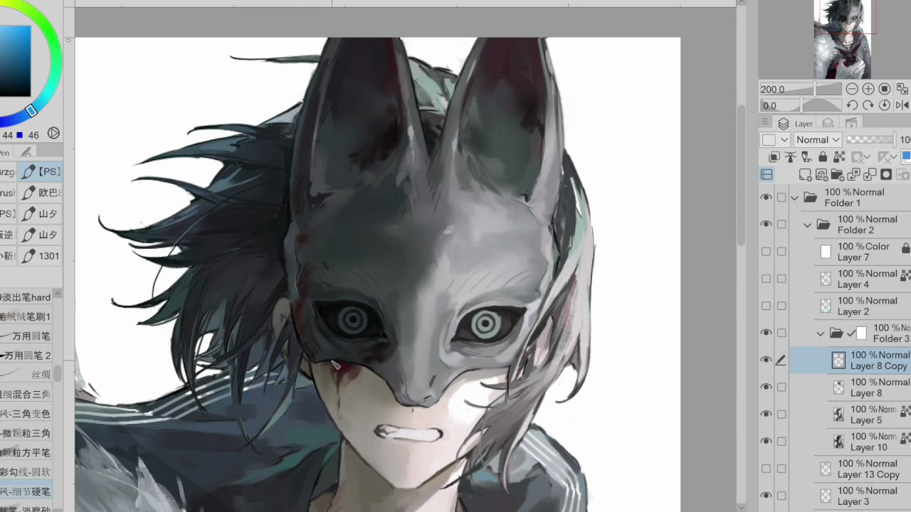
key(bracketright)
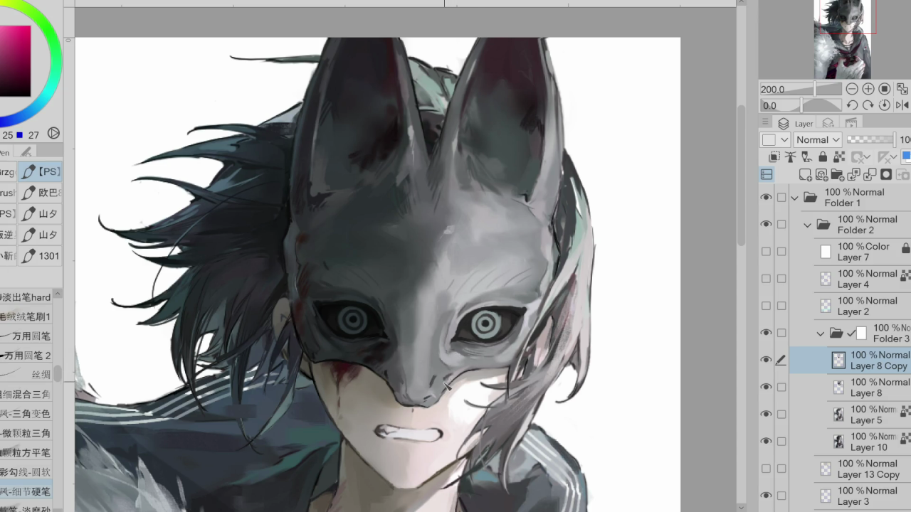
alt+click(306, 292)
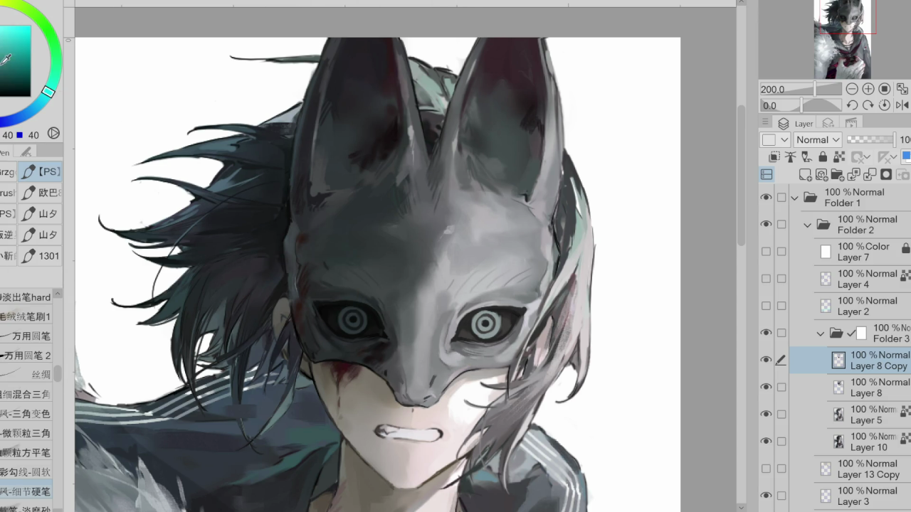
alt+click(308, 301)
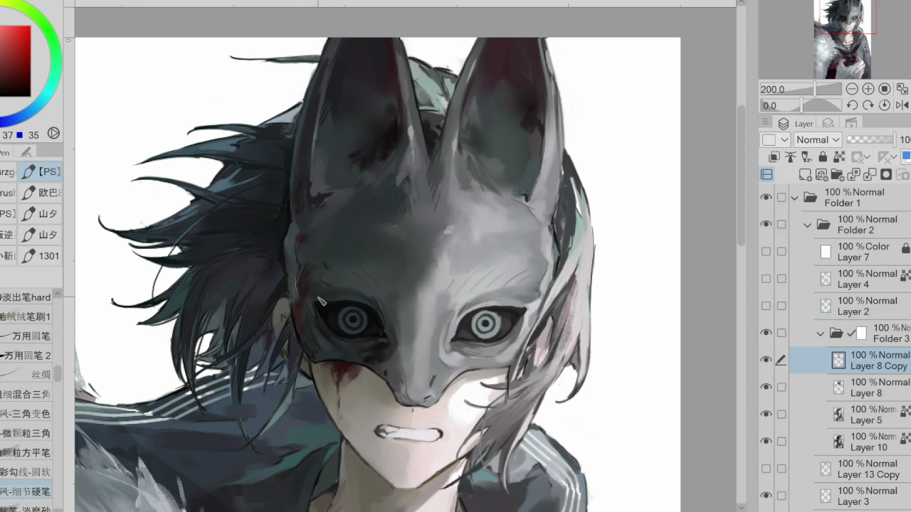
click(18, 83)
click(6, 62)
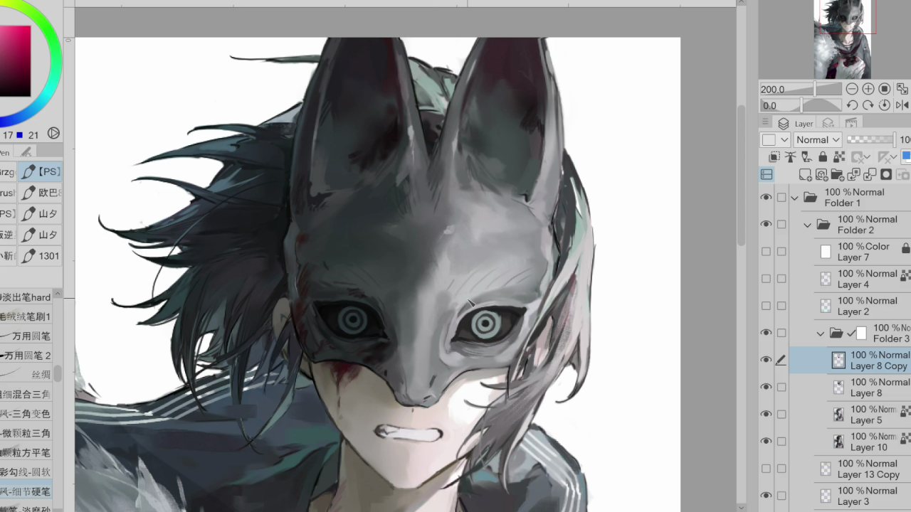
click(766, 361)
- Merge Layer 8 Copy into Layer 8 and push the right-eye iris slightly right with Liquify
click(766, 361)
click(767, 361)
click(767, 361)
click(869, 175)
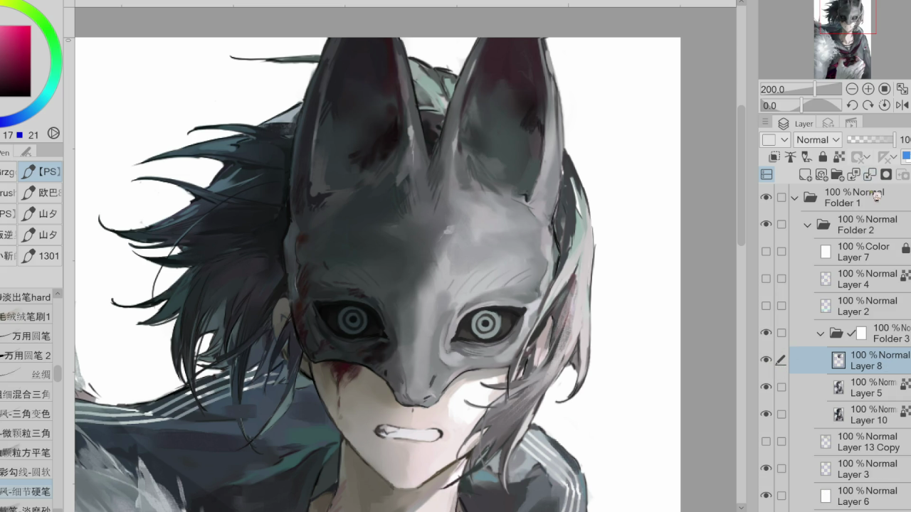
key(j)
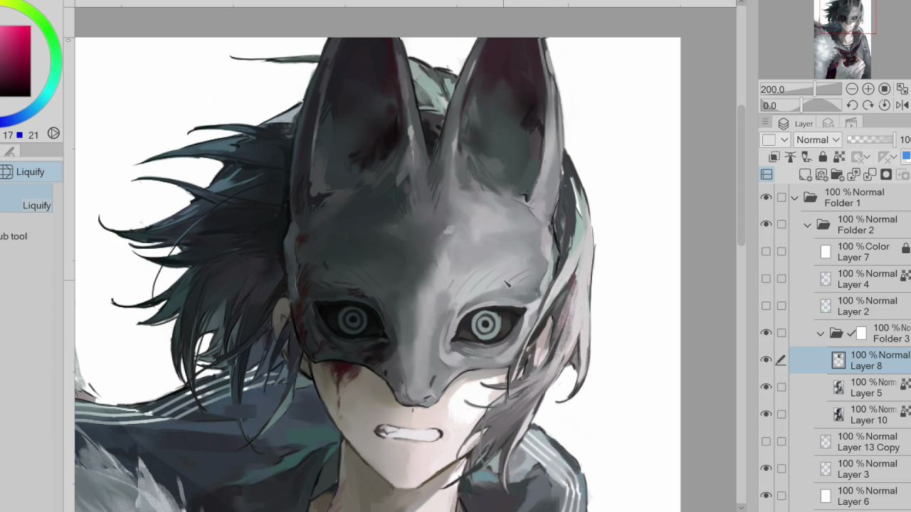
mouse_move(485, 326)
mouse_down()
mouse_move(504, 322)
mouse_move(521, 298)
mouse_up()
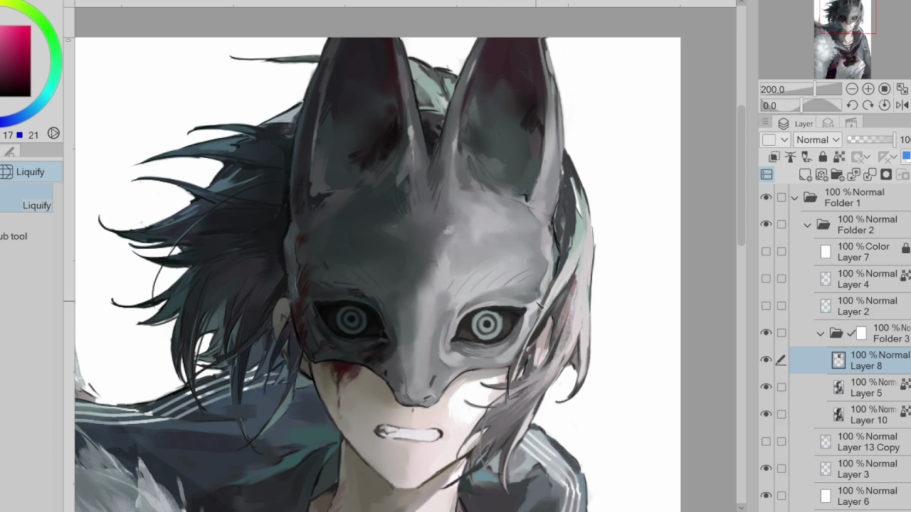
- Hide and reshow Layer 8 to compare the painted mask with the one beneath
key(p)
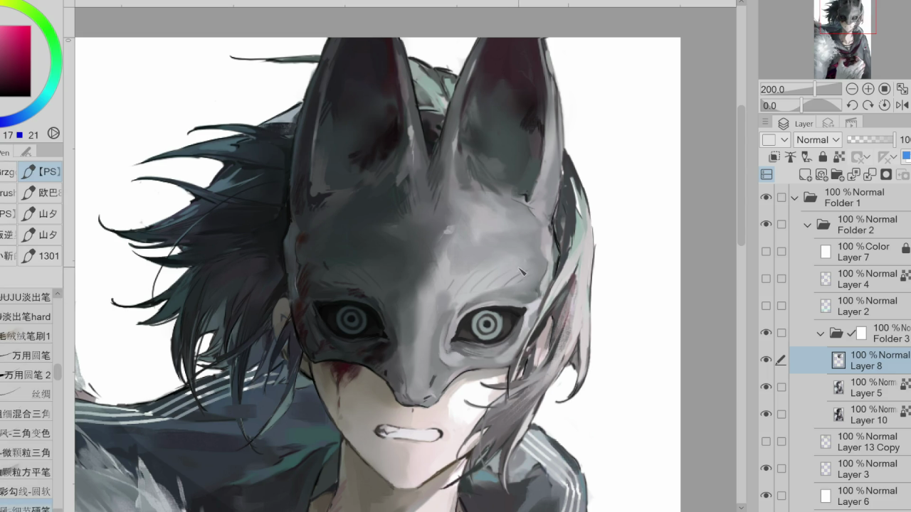
click(766, 360)
click(766, 360)
click(766, 360)
click(767, 360)
- Set the Liquify brush size to about 60
key(j)
click(28, 219)
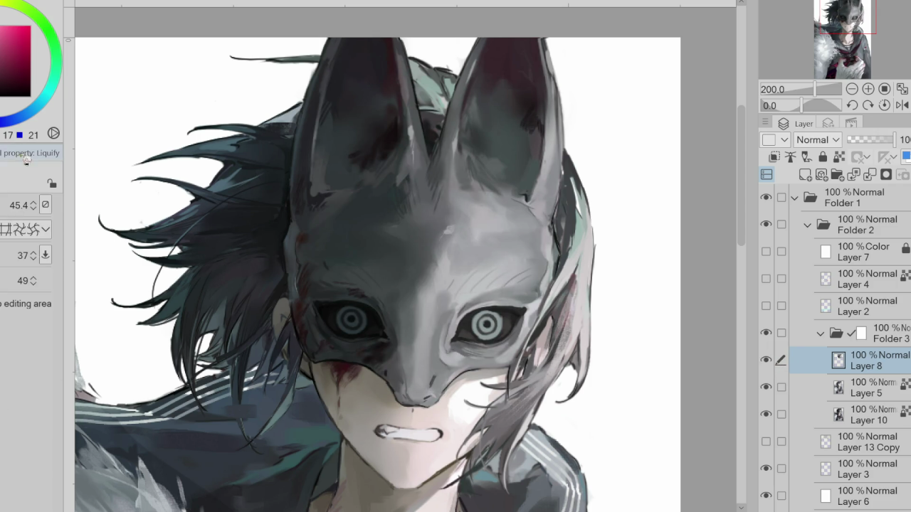
drag(461, 344, 498, 344)
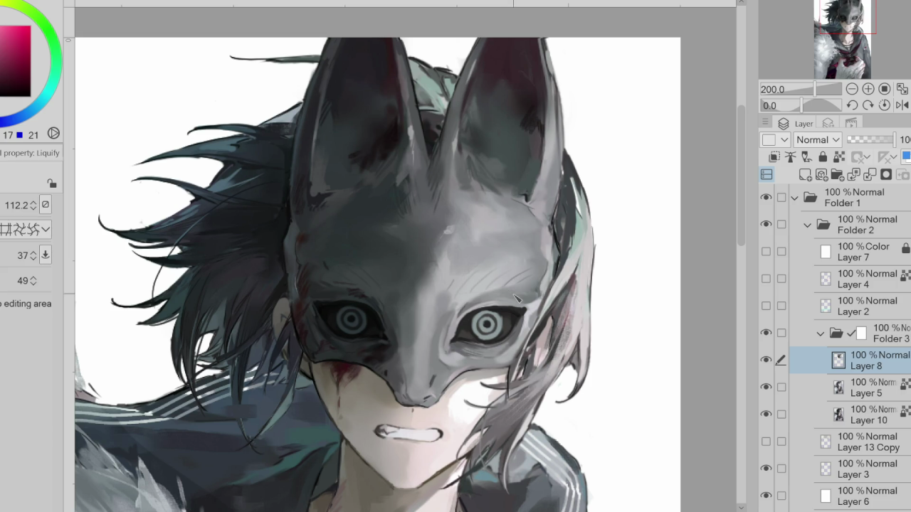
drag(306, 302, 334, 314)
mouse_move(514, 328)
mouse_down()
mouse_move(487, 326)
mouse_move(534, 308)
mouse_up()
drag(469, 358, 448, 358)
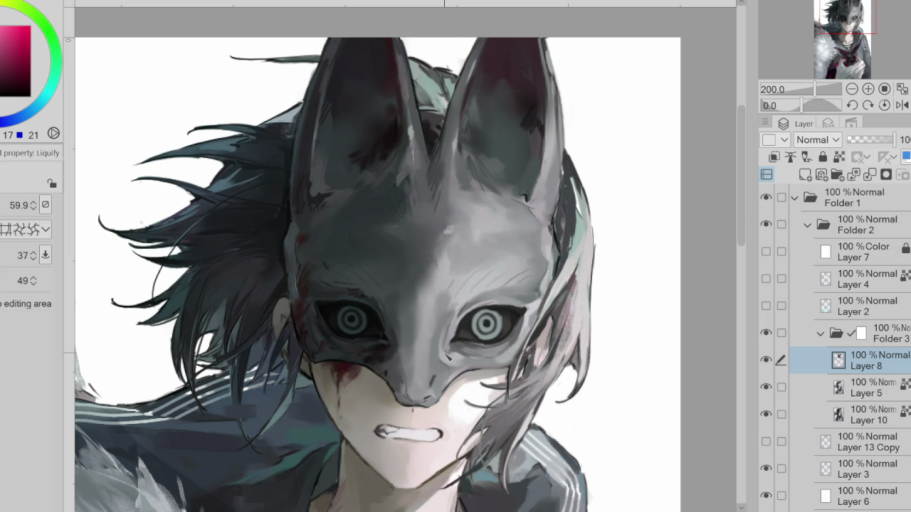
- Add Layer 9, set Folder 3 opacity to 48%, hide Layer 2, and make Layer 9 active
click(805, 175)
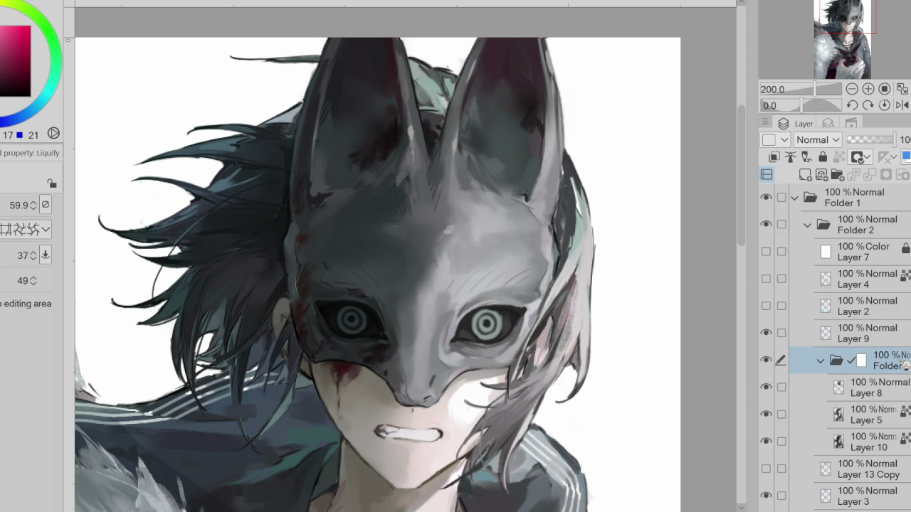
click(870, 141)
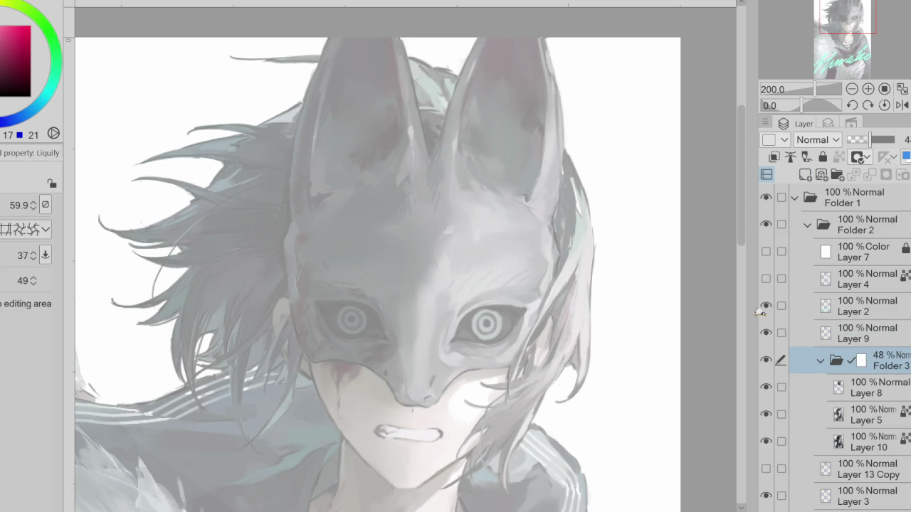
click(827, 313)
click(766, 306)
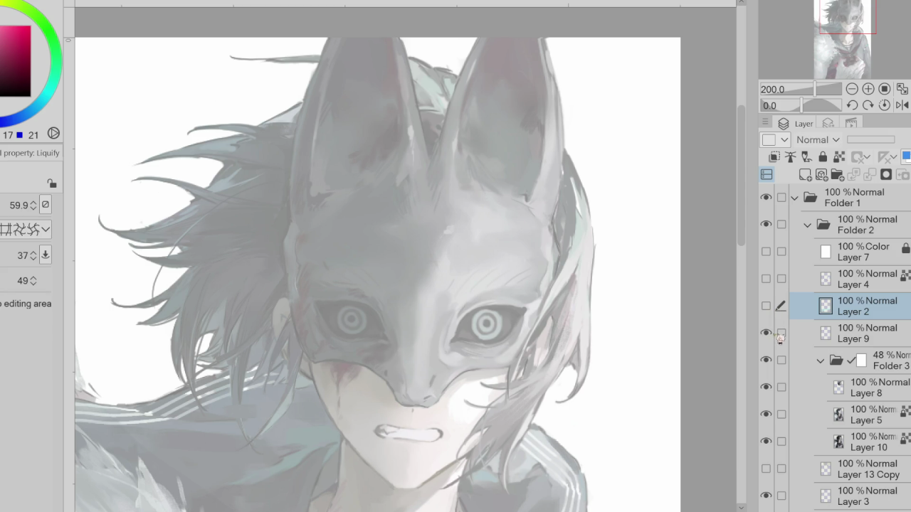
key(ctrl+minus)
key(ctrl+minus)
key(ctrl+minus)
click(900, 330)
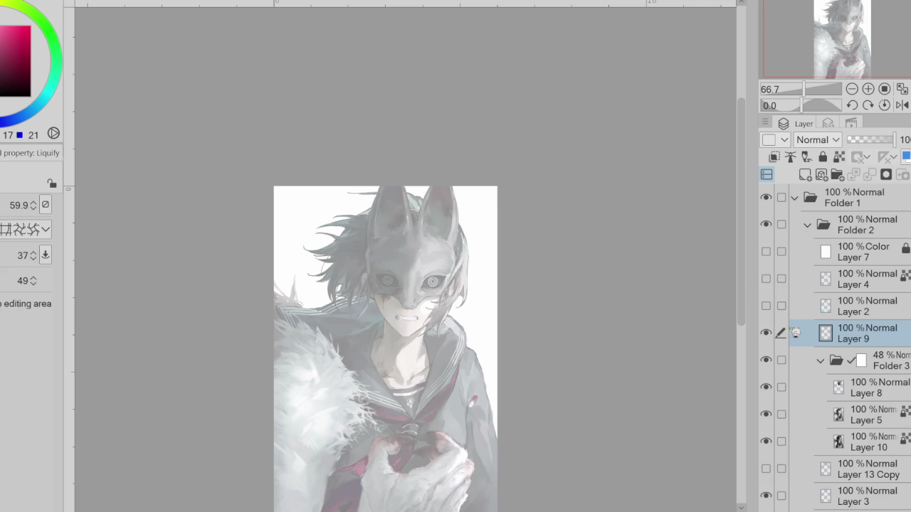
key(ctrl+plus)
key(ctrl+plus)
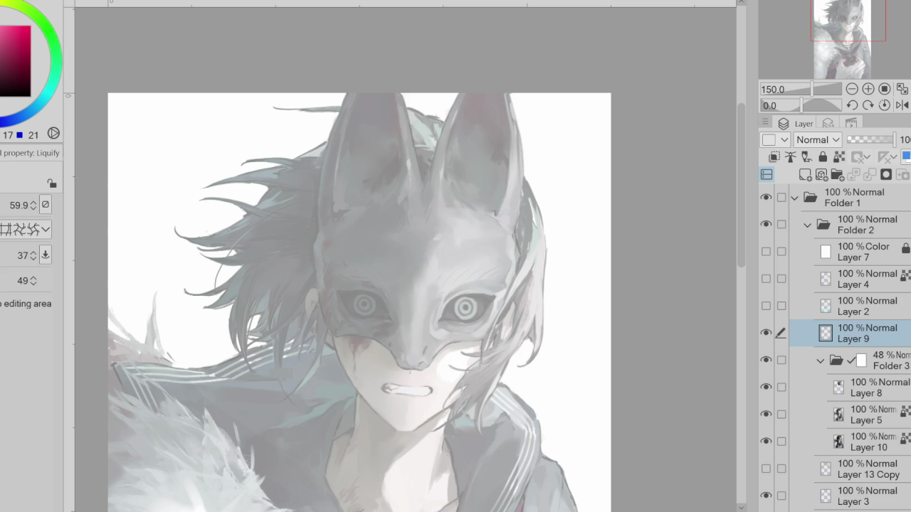
- Pick a lighter colour and place a Symmetrical ruler on Layer 9, undoing a tilted attempt
scroll(481, 158, up, 2)
scroll(481, 158, up, 2)
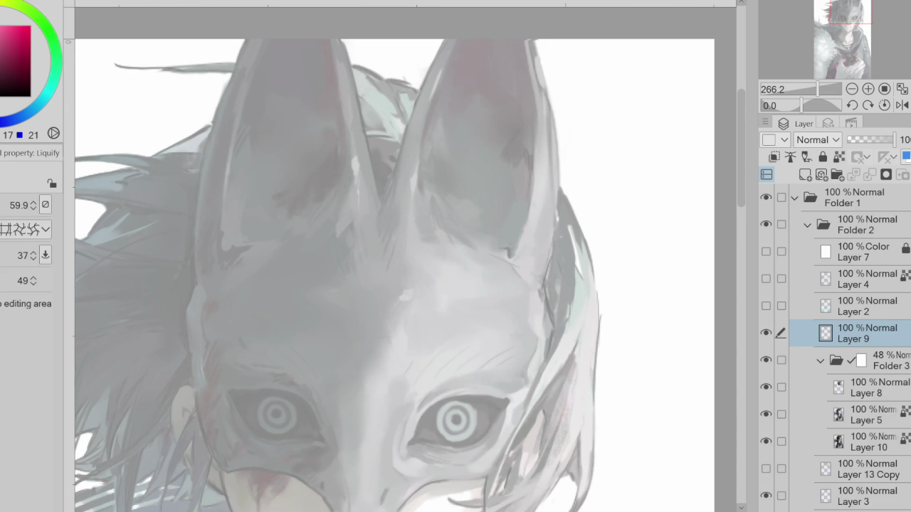
key(b)
click(40, 89)
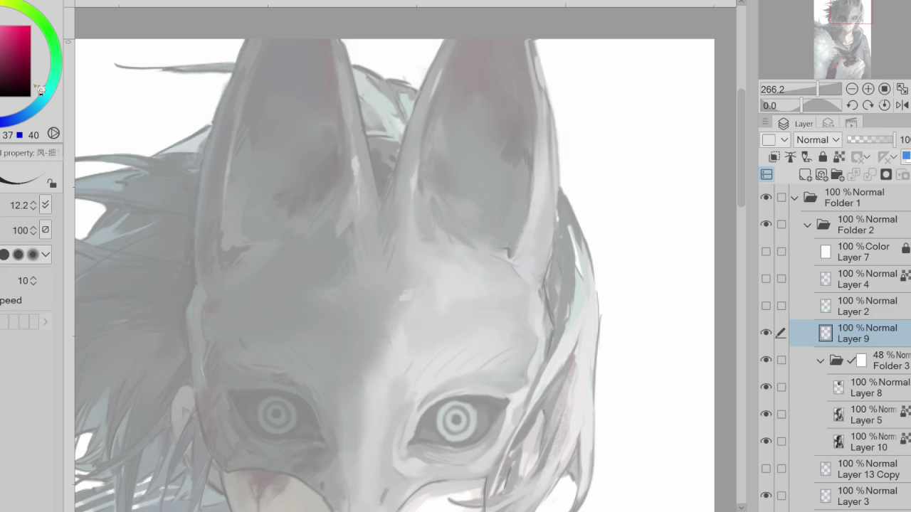
key(u)
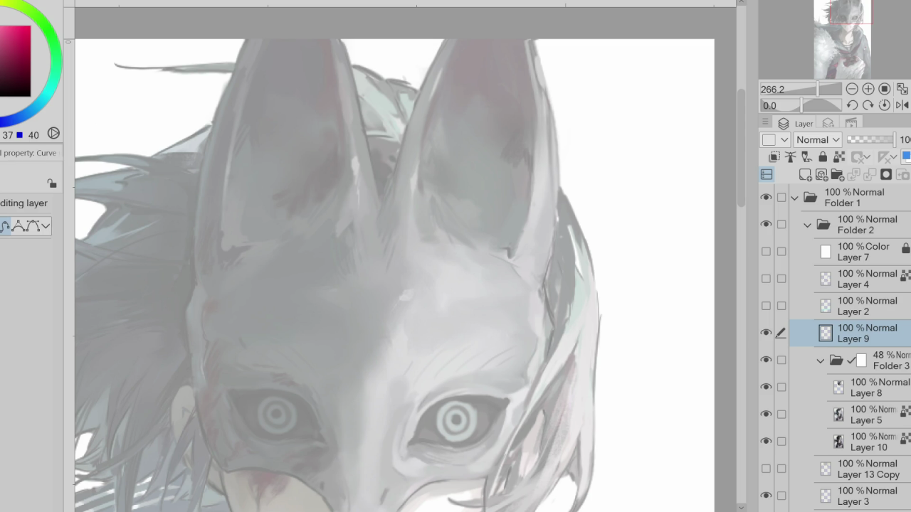
key(u)
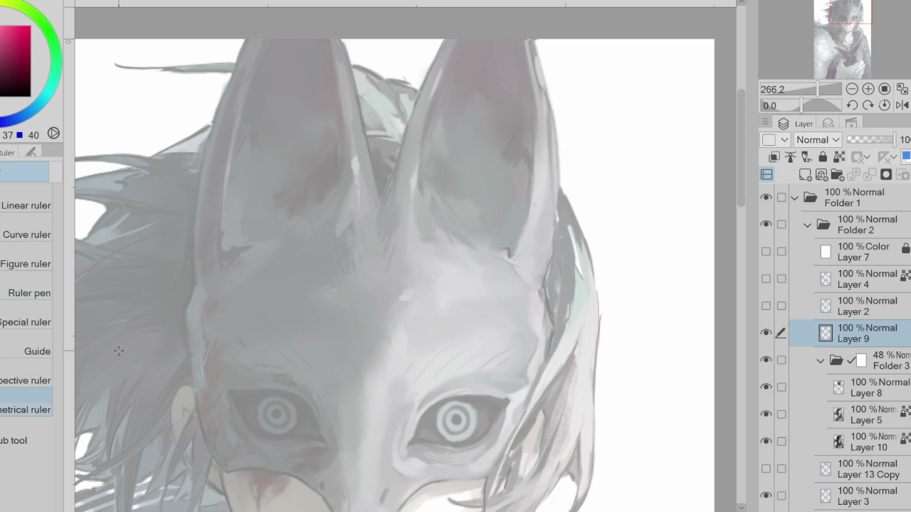
mouse_move(367, 332)
mouse_down()
mouse_move(380, 329)
mouse_move(373, 361)
mouse_up()
key(ctrl+z)
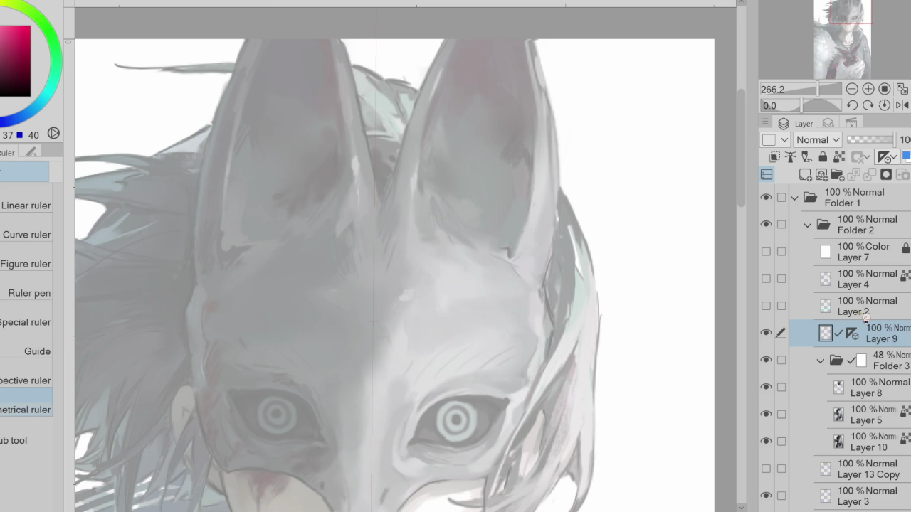
- Try mirrored test strokes, a bracket ornament and a diamond on the forehead, undoing each
key(p)
scroll(367, 307, up, 2)
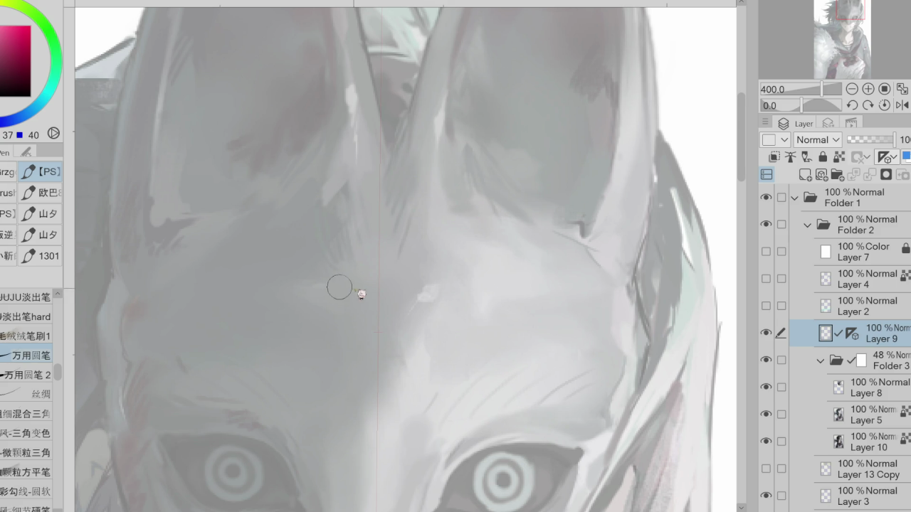
drag(359, 266, 370, 343)
key(ctrl+z)
drag(372, 290, 373, 317)
key(ctrl+z)
key(ctrl+z)
key(ctrl+z)
key(ctrl+z)
drag(376, 273, 370, 341)
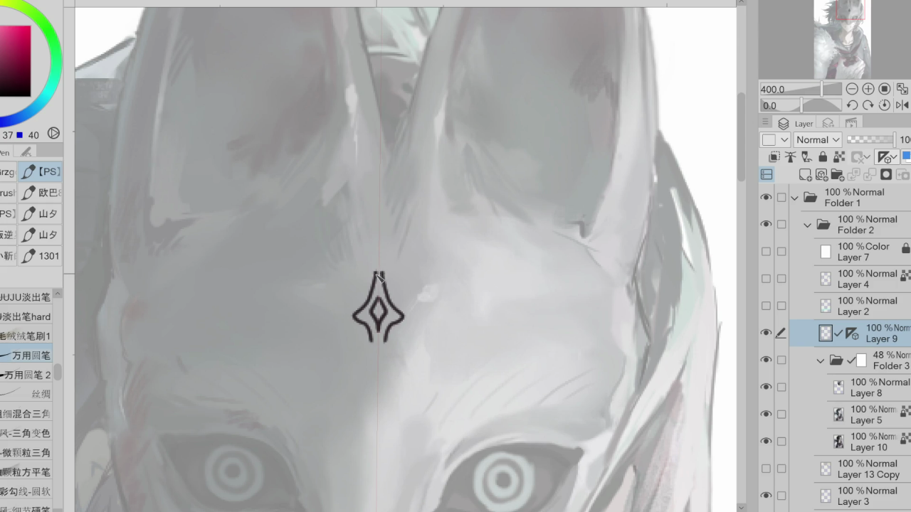
key(ctrl+z)
key(ctrl+z)
- Draw the emblem's bell outline, inner inverted-V and top peaks, retrying the inner diamond and curled wings
drag(380, 284, 377, 342)
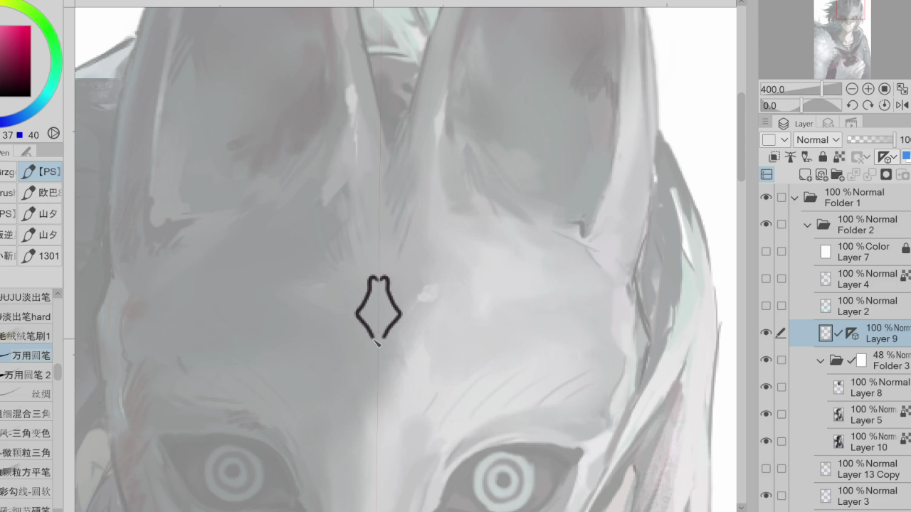
mouse_move(379, 289)
mouse_down()
mouse_move(374, 320)
mouse_move(383, 328)
mouse_up()
drag(382, 284, 380, 290)
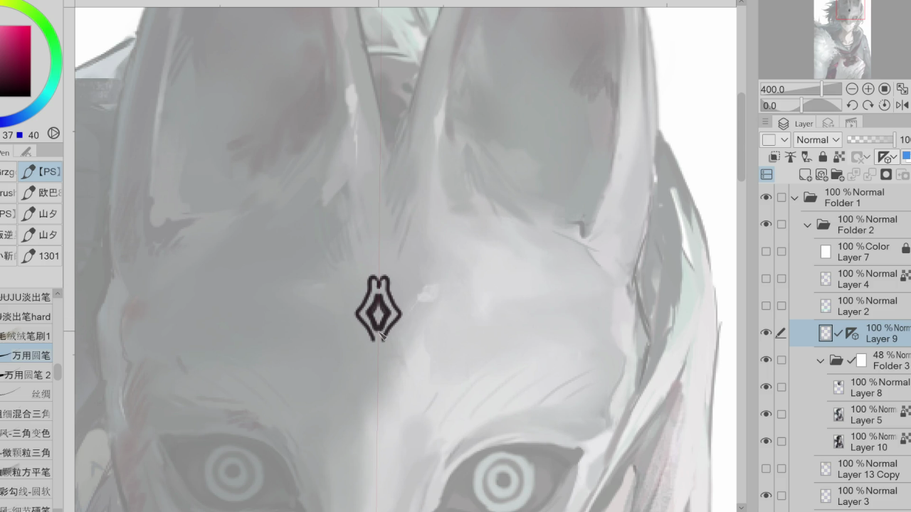
drag(379, 302, 382, 332)
key(ctrl+z)
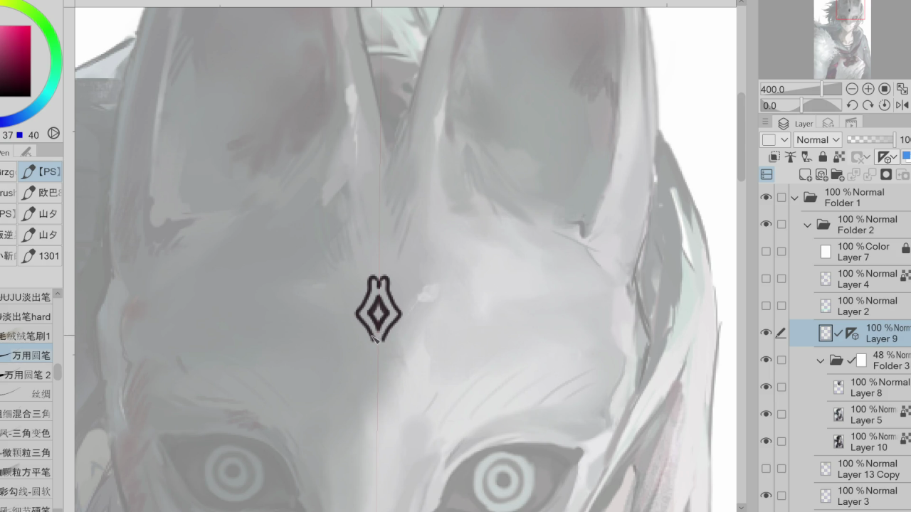
mouse_move(359, 311)
mouse_down()
mouse_move(347, 338)
mouse_move(376, 345)
mouse_move(377, 390)
mouse_up()
key(ctrl+z)
key(ctrl+z)
key(ctrl+z)
key(ctrl+z)
key(ctrl+z)
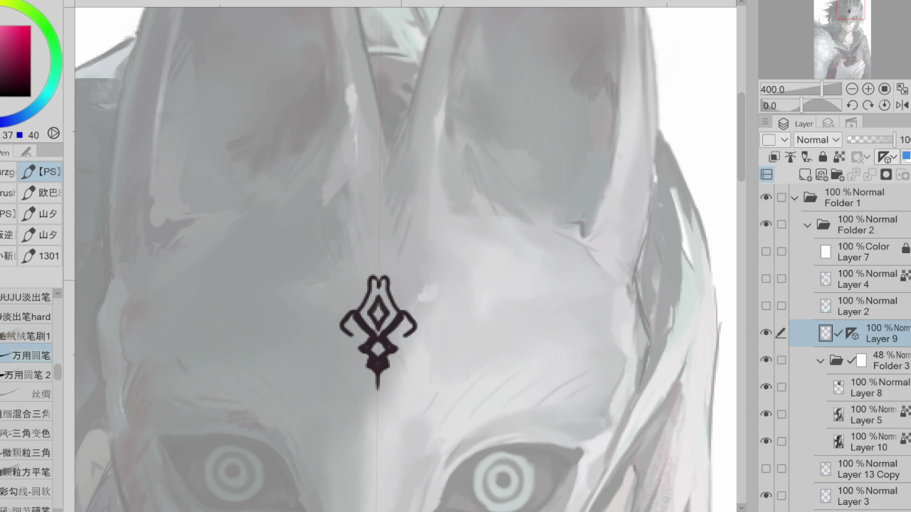
- Erase and redraw the emblem's lower side scrolls as wider, rounded curls
key(e)
drag(399, 334, 416, 329)
mouse_move(359, 334)
mouse_down()
mouse_move(342, 329)
mouse_move(370, 347)
mouse_move(393, 324)
mouse_move(360, 350)
mouse_move(339, 336)
mouse_move(338, 371)
mouse_move(368, 356)
mouse_move(331, 342)
mouse_move(331, 367)
mouse_move(377, 366)
mouse_move(356, 381)
mouse_up()
key(p)
key(ctrl+z)
key(ctrl+z)
key(ctrl+z)
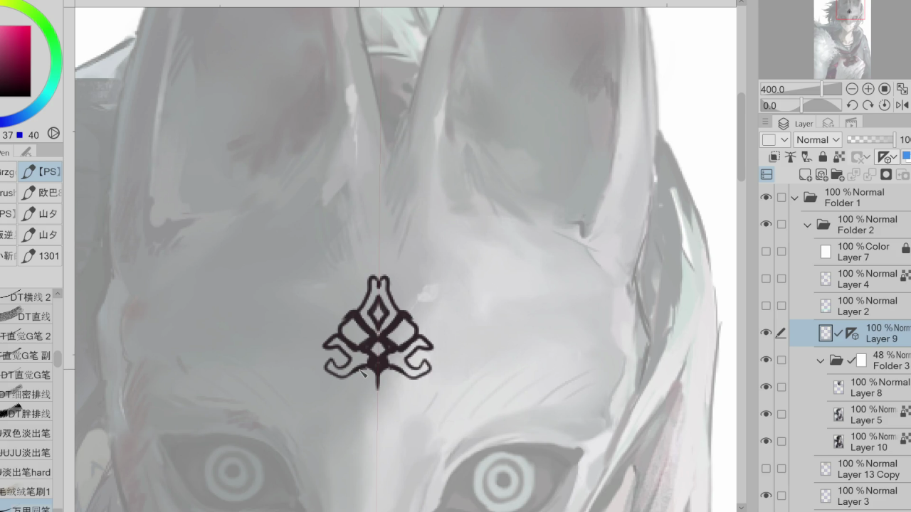
mouse_move(343, 339)
mouse_down()
mouse_move(324, 351)
mouse_move(359, 373)
mouse_move(371, 369)
mouse_move(338, 360)
mouse_move(339, 370)
mouse_up()
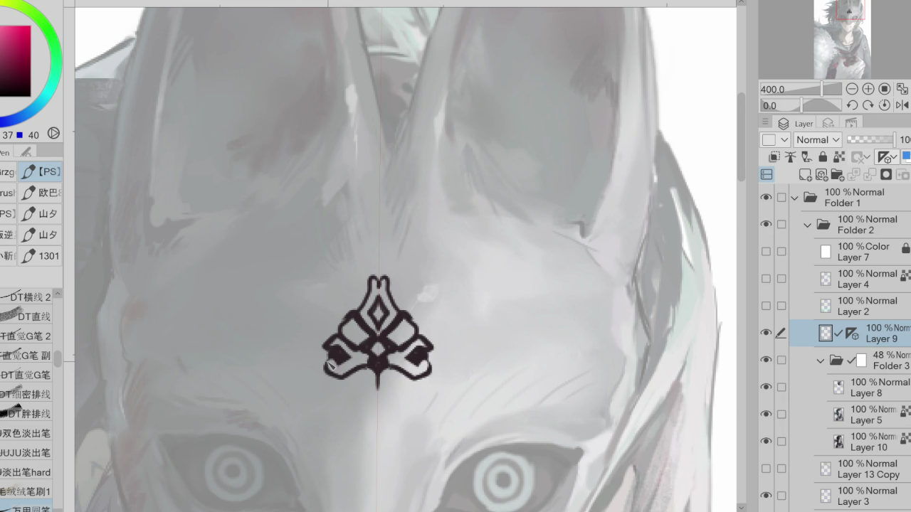
mouse_move(329, 365)
mouse_down()
mouse_move(349, 356)
mouse_move(355, 365)
mouse_move(347, 370)
mouse_move(343, 342)
mouse_move(331, 356)
mouse_move(371, 339)
mouse_move(331, 359)
mouse_move(328, 376)
mouse_move(341, 390)
mouse_move(350, 380)
mouse_up()
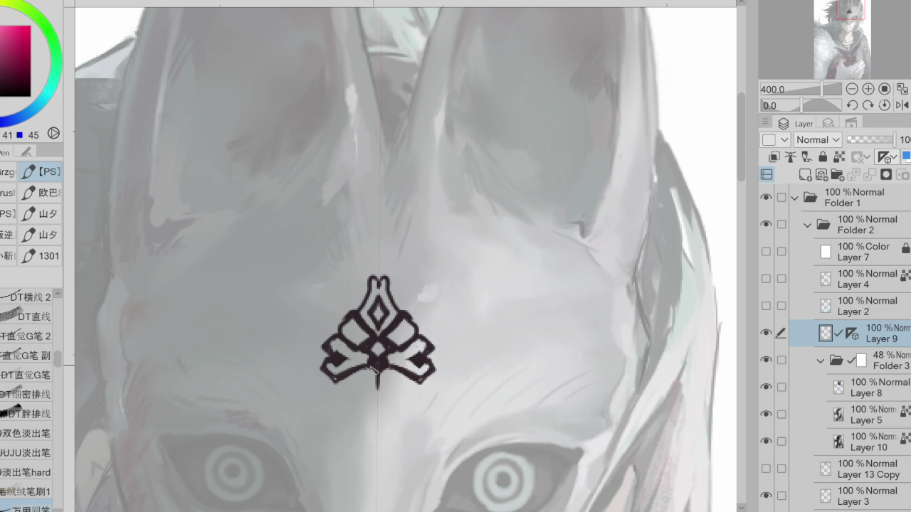
- Warp the lower curls with Liquify and extend them into downward hooks
key(j)
mouse_move(350, 391)
mouse_down()
mouse_move(331, 370)
mouse_move(329, 327)
mouse_move(336, 398)
mouse_move(356, 399)
mouse_move(337, 402)
mouse_move(366, 383)
mouse_move(360, 397)
mouse_move(327, 408)
mouse_move(378, 381)
mouse_up()
key(p)
key(ctrl+z)
key(ctrl+z)
key(ctrl+z)
key(ctrl+z)
key(ctrl+z)
key(ctrl+z)
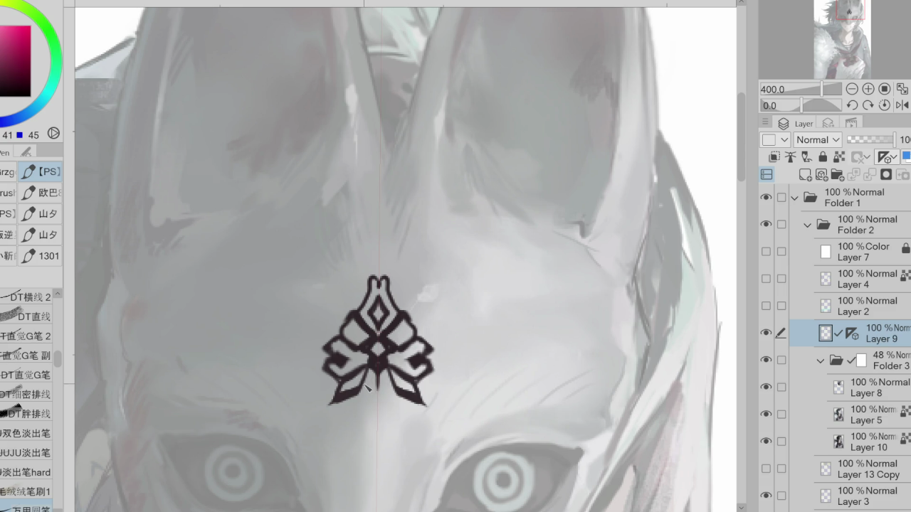
- Draw a pointed downward spike at the emblem's bottom centre and darken its side lobes
drag(371, 388, 376, 403)
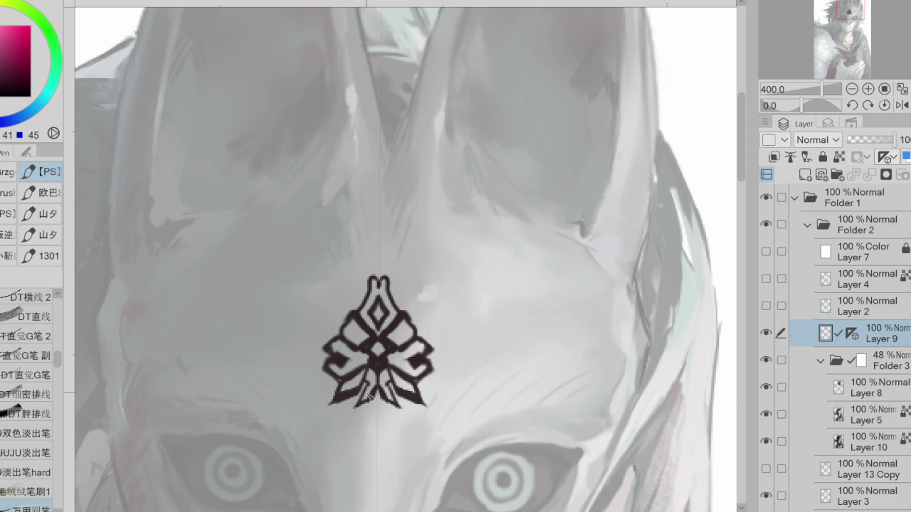
drag(371, 396, 378, 441)
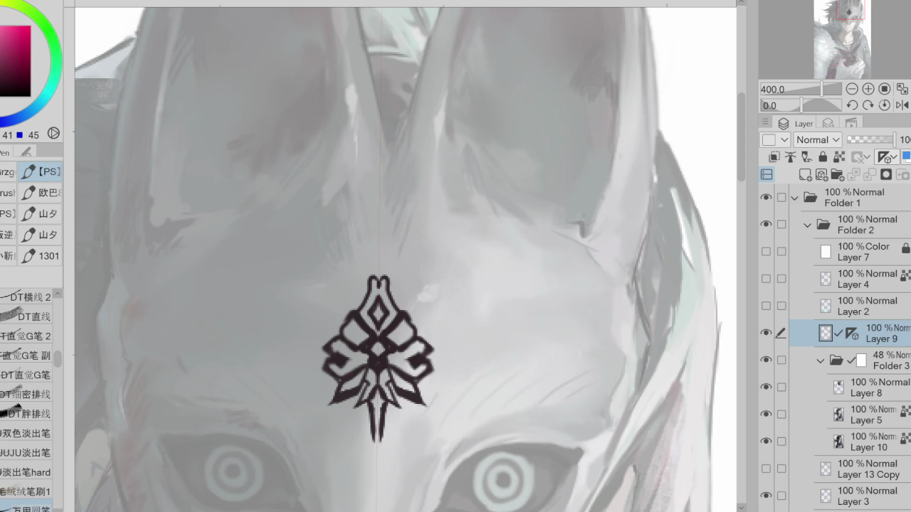
mouse_move(368, 384)
mouse_down()
mouse_move(333, 412)
mouse_move(365, 391)
mouse_move(334, 396)
mouse_move(354, 409)
mouse_move(368, 385)
mouse_up()
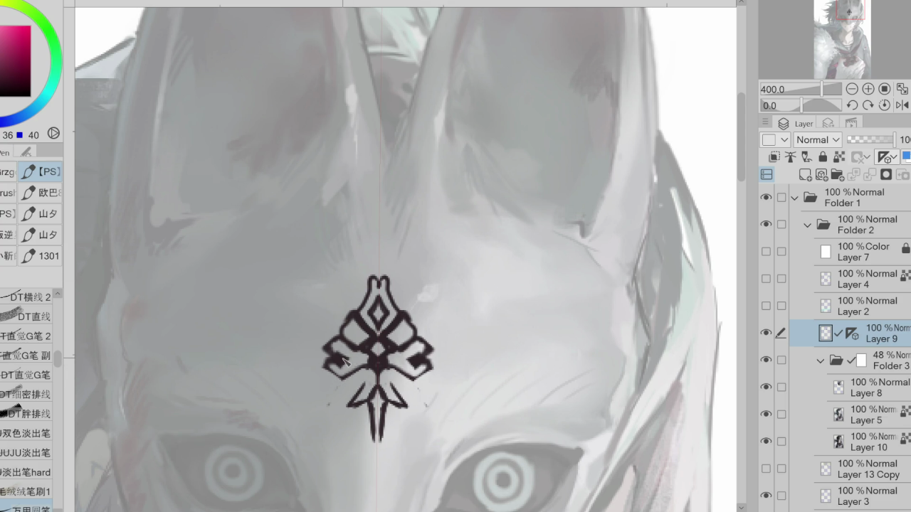
mouse_move(351, 361)
mouse_down()
mouse_move(343, 371)
mouse_move(359, 385)
mouse_move(338, 393)
mouse_move(368, 410)
mouse_move(350, 387)
mouse_move(364, 382)
mouse_up()
- Erase to trim the lower wings, the arm tips and the emblem's upper edges
key(e)
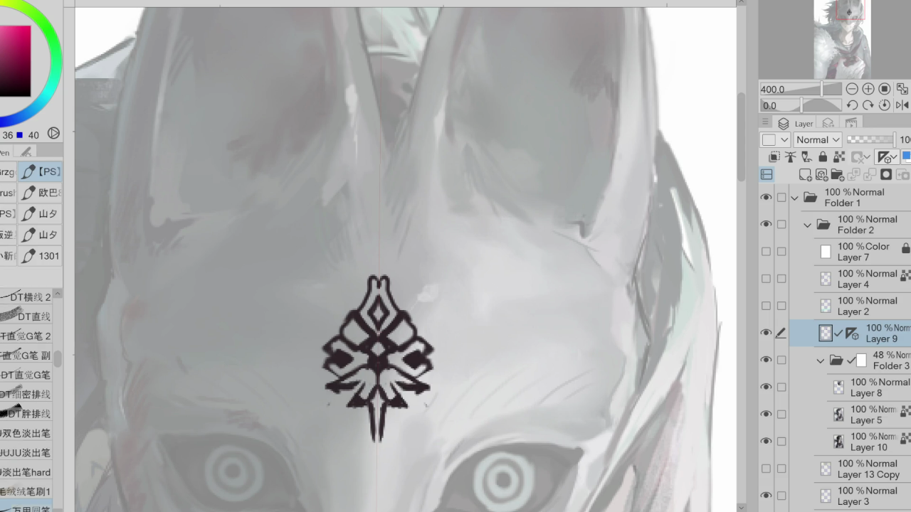
mouse_move(322, 400)
mouse_down()
mouse_move(339, 391)
mouse_move(356, 399)
mouse_move(350, 405)
mouse_up()
drag(407, 409, 400, 399)
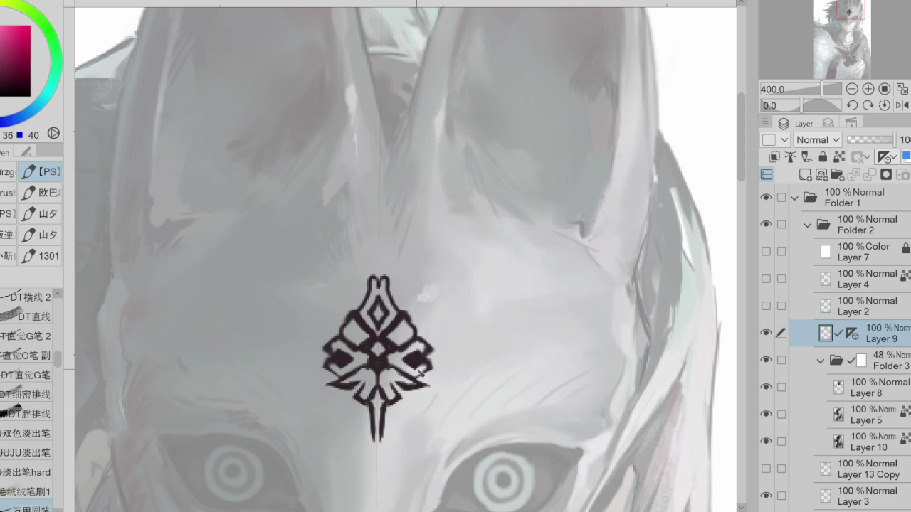
mouse_move(365, 360)
mouse_down()
mouse_move(376, 350)
mouse_move(366, 356)
mouse_move(380, 372)
mouse_move(377, 384)
mouse_up()
drag(435, 348, 431, 364)
drag(347, 318, 370, 286)
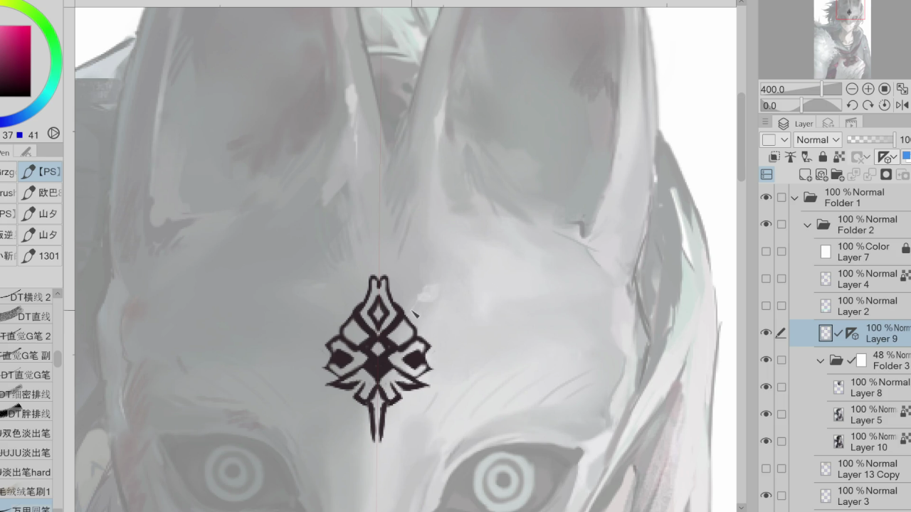
- Repaint the emblem's side lobes with sampled dark greys, lightening the inner upper lobes
drag(404, 308, 415, 350)
alt+click(421, 332)
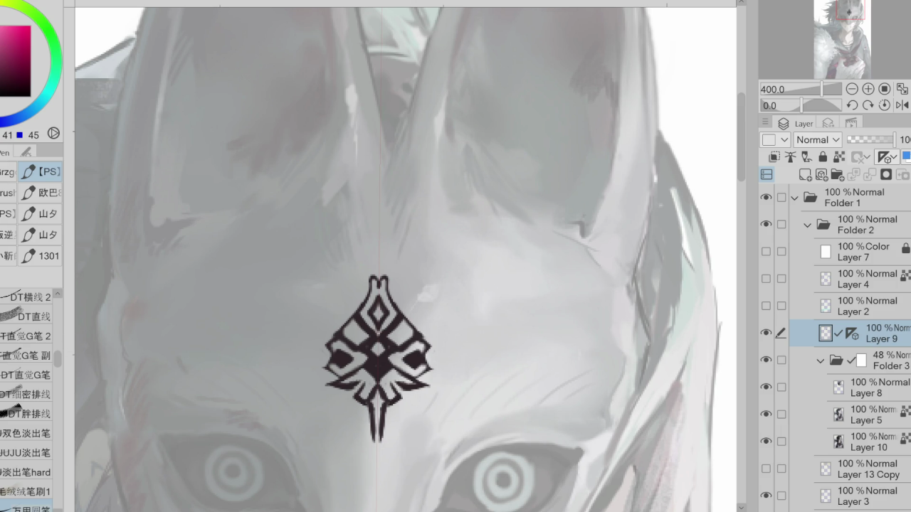
mouse_move(413, 344)
mouse_down()
mouse_move(417, 356)
mouse_move(406, 358)
mouse_move(425, 343)
mouse_up()
alt+click(420, 334)
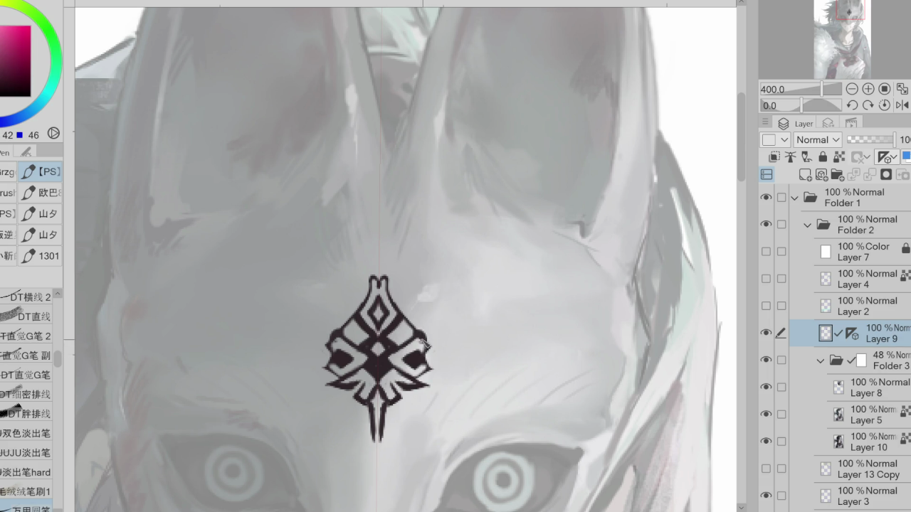
drag(429, 377, 421, 386)
drag(419, 376, 418, 388)
drag(404, 310, 396, 330)
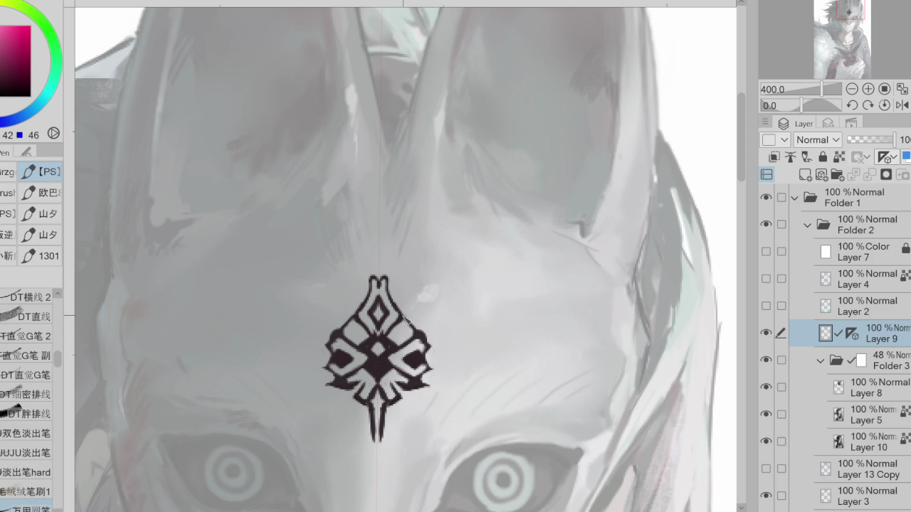
alt+click(405, 323)
- Join the forked top into a solid dark cap, with symmetry turned off on Layer 9
drag(376, 278, 386, 279)
key(ctrl+1)
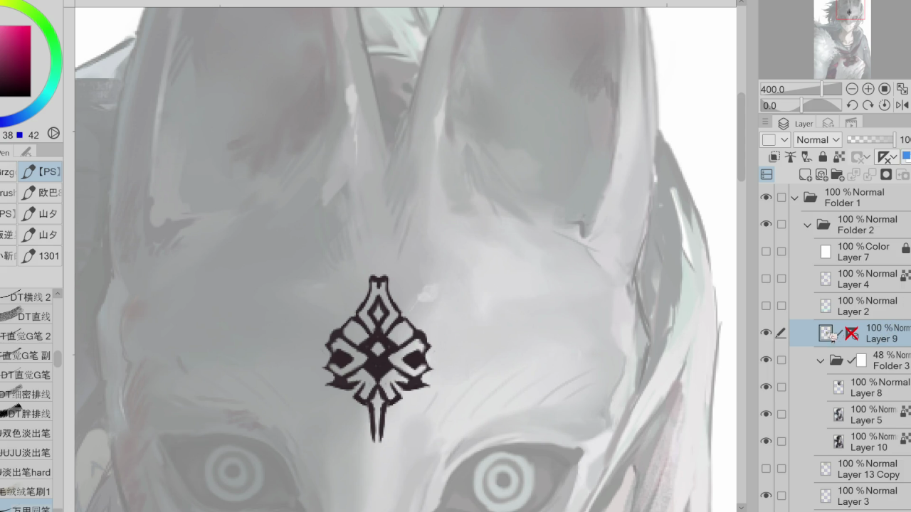
key(e)
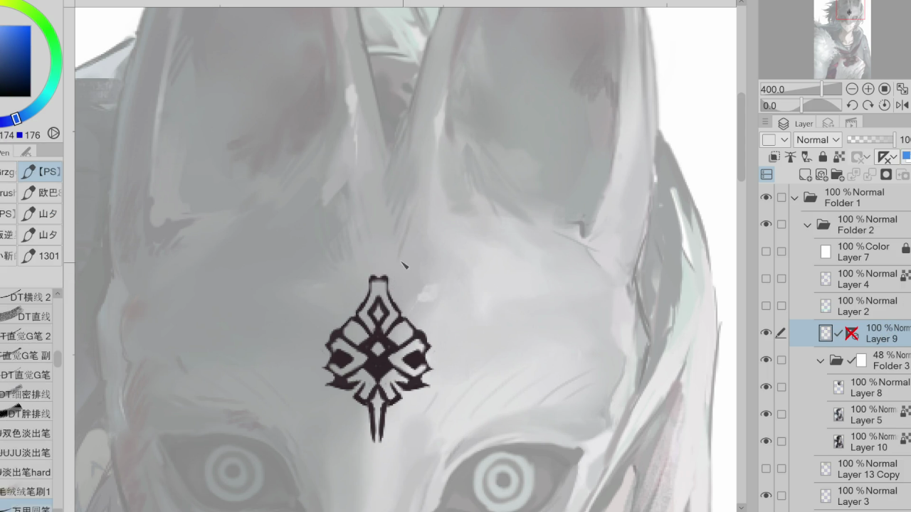
key(p)
drag(373, 279, 386, 282)
scroll(383, 209, down, 3)
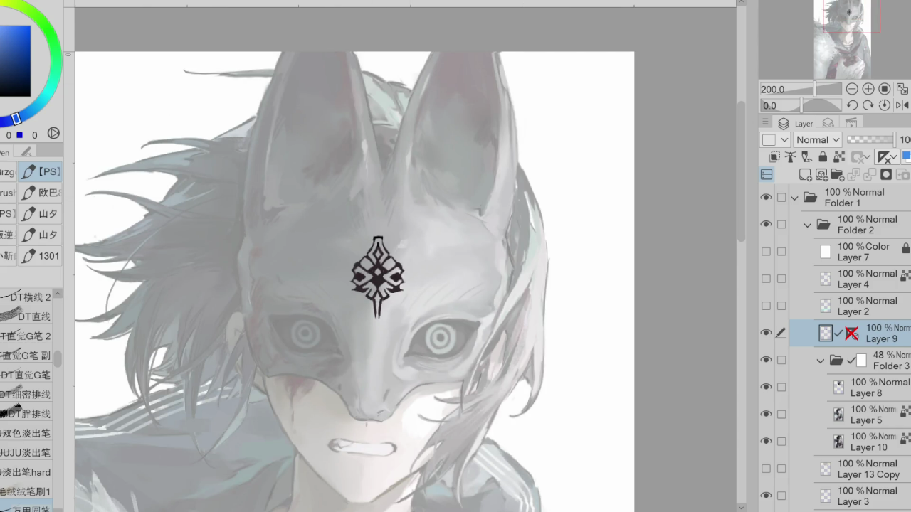
- Rotate and slightly enlarge the emblem with a free transform
key(ctrl+t)
mouse_move(402, 299)
mouse_down()
mouse_move(427, 299)
mouse_move(395, 324)
mouse_up()
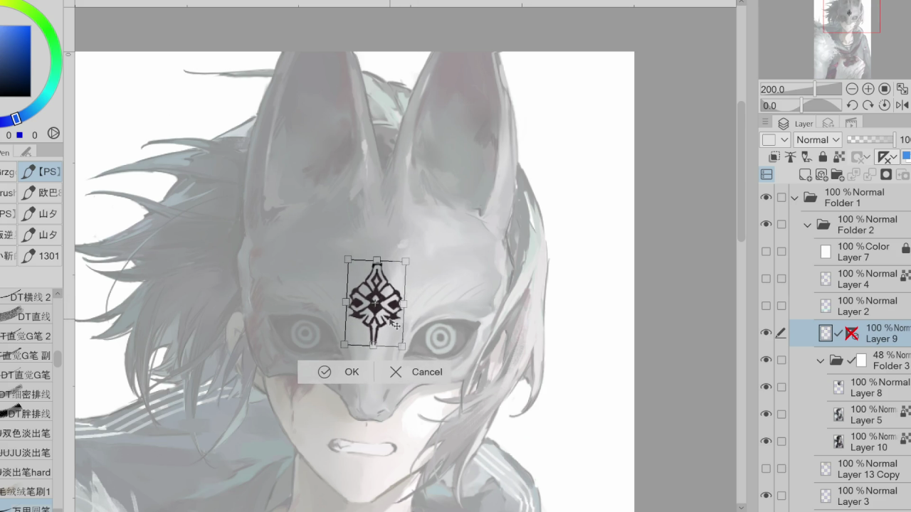
click(326, 372)
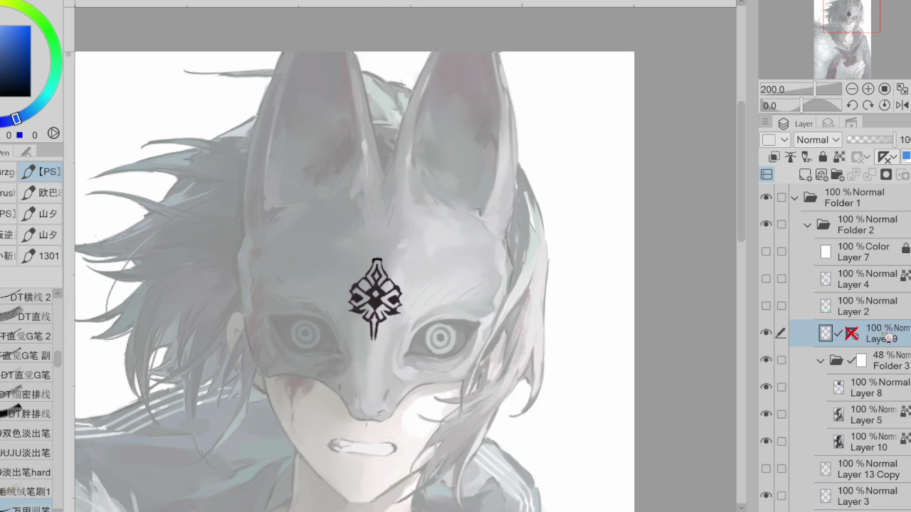
- Move Layer 9 into Folder 3 and raise the folder's opacity to 100
drag(888, 338, 891, 362)
click(886, 335)
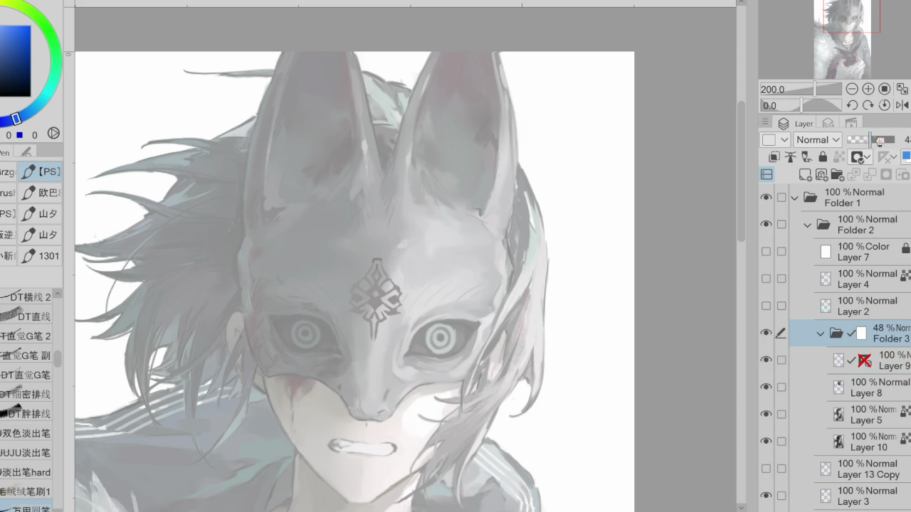
drag(880, 140, 894, 140)
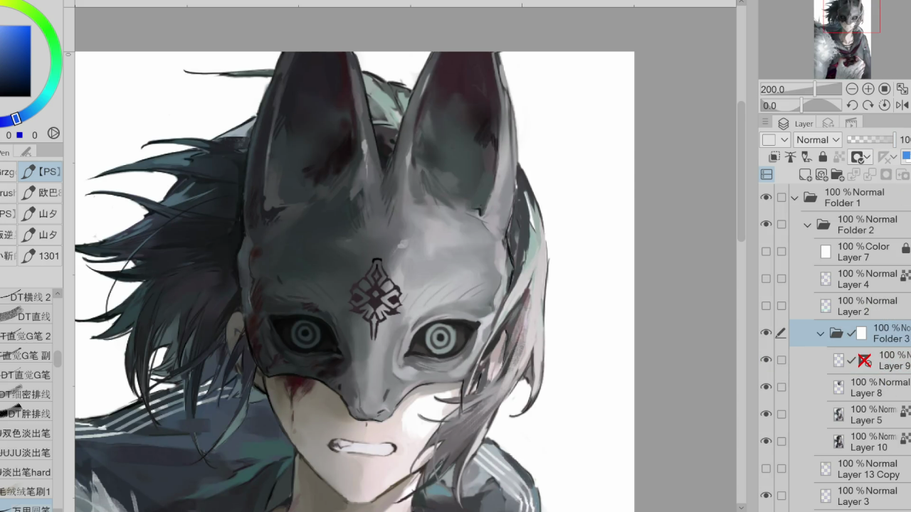
click(898, 360)
alt+click(386, 254)
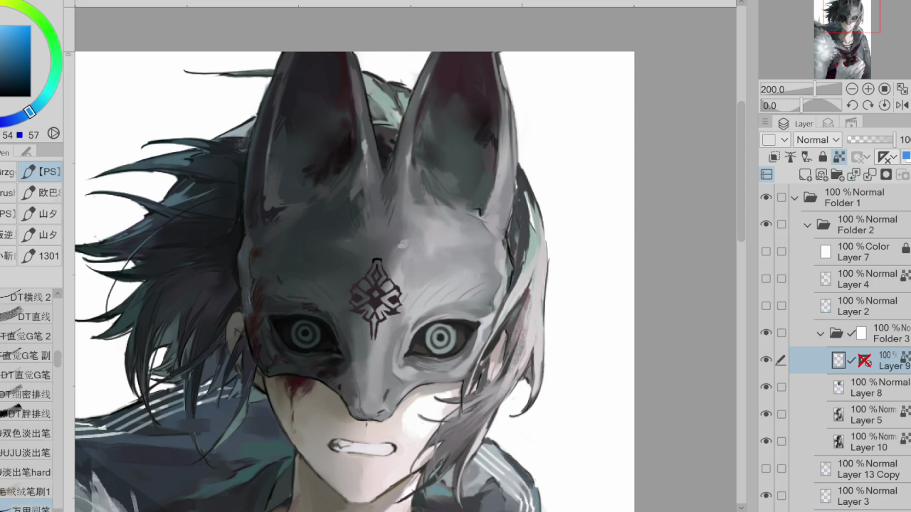
- Airbrush mask greys and a near-black tone over the emblem with the Soft airbrush
key(b)
alt+click(411, 253)
mouse_move(374, 285)
mouse_down()
mouse_move(391, 313)
mouse_move(409, 299)
mouse_up()
alt+click(387, 254)
drag(360, 285, 384, 334)
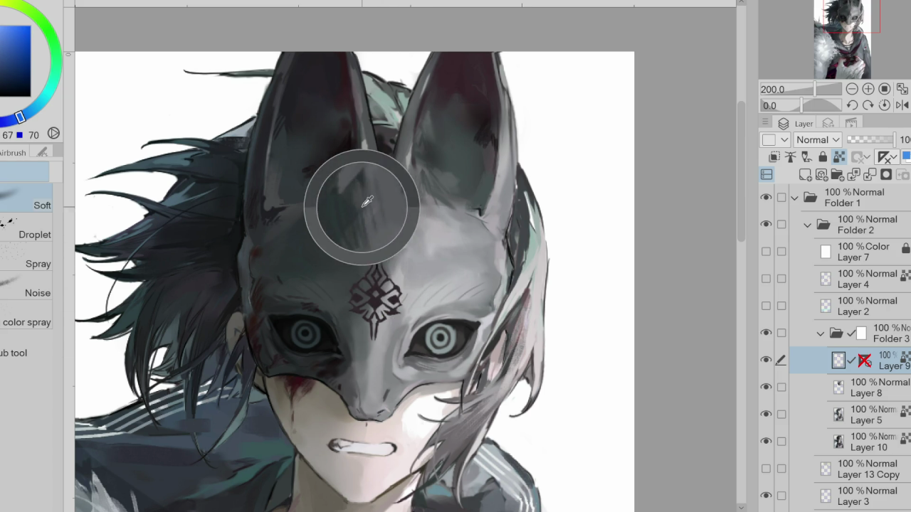
alt+click(363, 207)
drag(366, 284, 392, 331)
alt+click(376, 297)
drag(366, 281, 392, 338)
- Sample further greys from the mask and hair, then make Layer 8 the working layer with the pen
alt+click(462, 332)
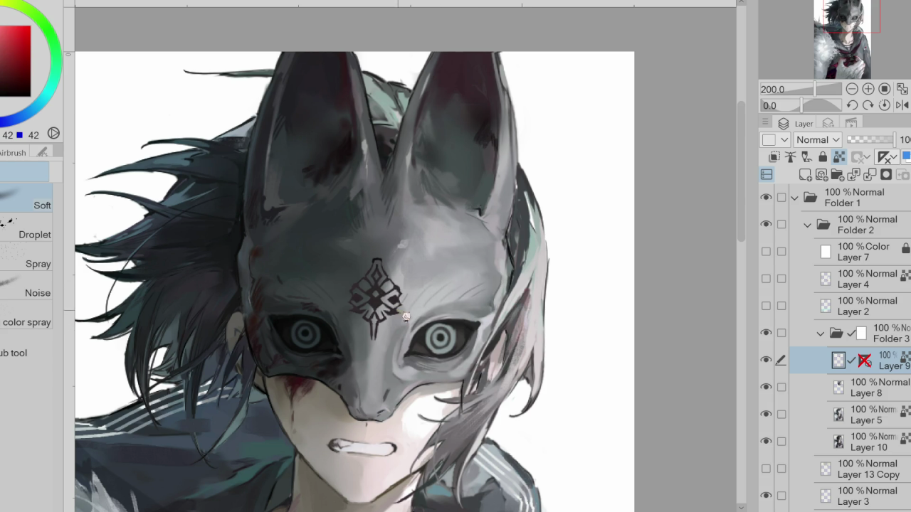
alt+click(422, 131)
alt+click(266, 207)
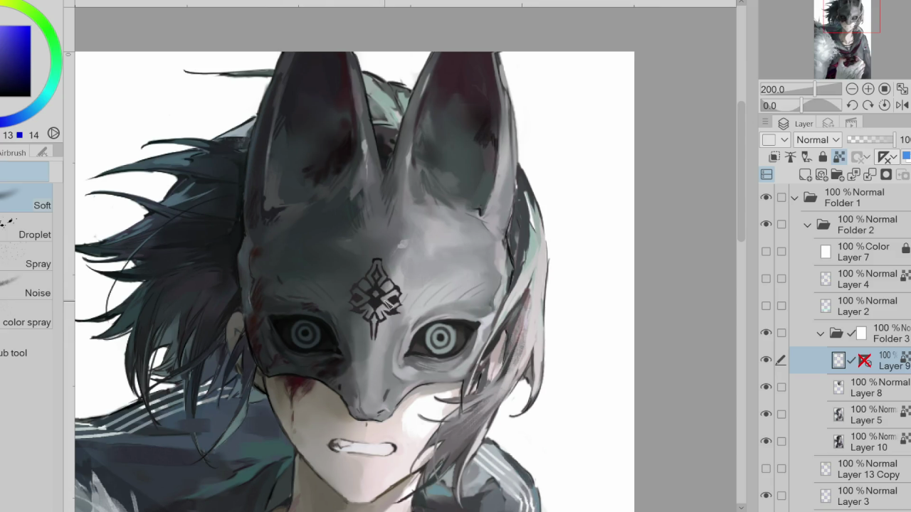
alt+click(403, 317)
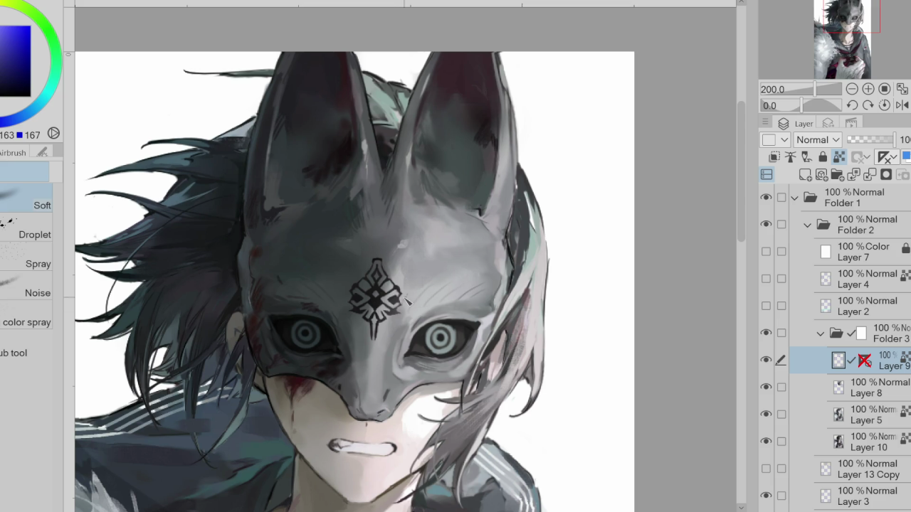
key(alt+[)
key(p)
scroll(380, 250, up, 2)
- Paint the emblem's inner shapes lighter and darken its lower part
alt+click(417, 271)
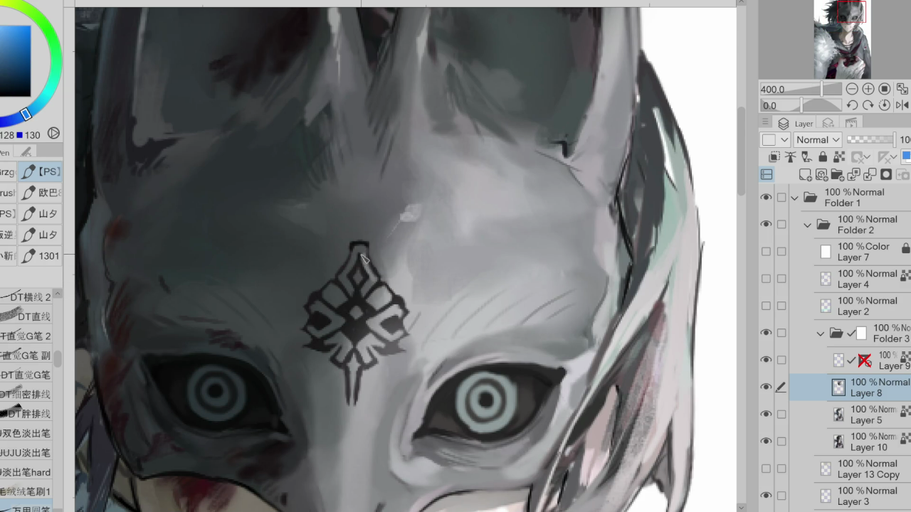
scroll(63, 375, down, 2)
scroll(63, 375, down, 4)
scroll(63, 375, down, 3)
scroll(63, 375, down, 2)
drag(371, 285, 363, 316)
mouse_move(359, 256)
mouse_down()
mouse_move(328, 320)
mouse_move(337, 351)
mouse_move(317, 329)
mouse_move(368, 371)
mouse_move(349, 374)
mouse_up()
alt+click(371, 310)
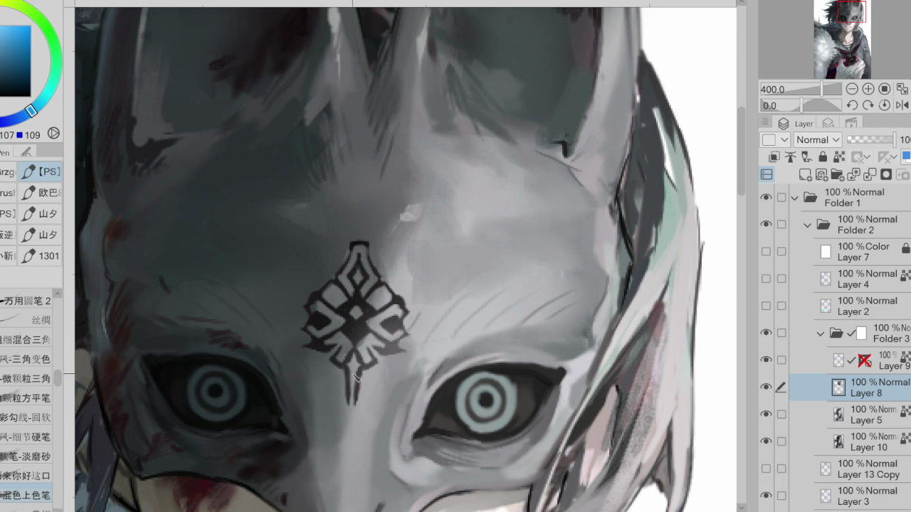
- Repaint the emblem's stem and lower-right shapes in a darker grey
alt+click(356, 410)
alt+click(331, 388)
drag(356, 363, 356, 410)
drag(328, 356, 390, 332)
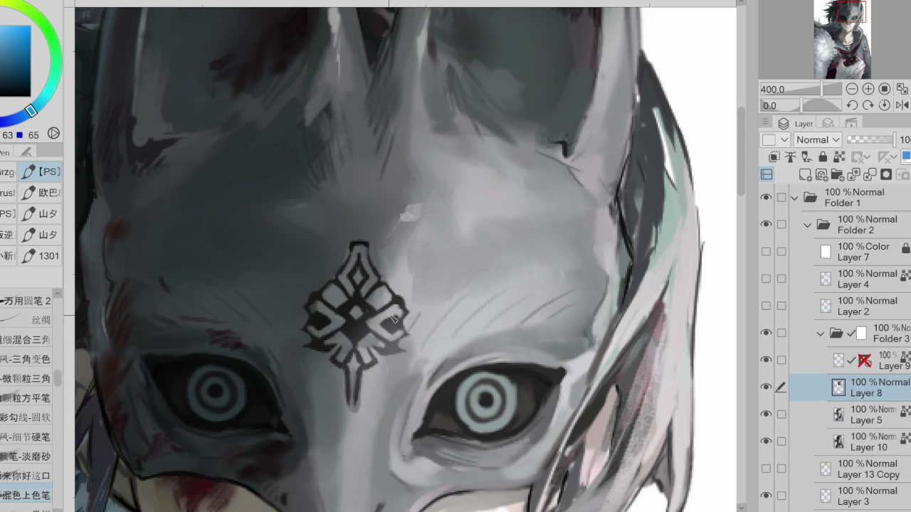
alt+click(413, 285)
alt+click(425, 272)
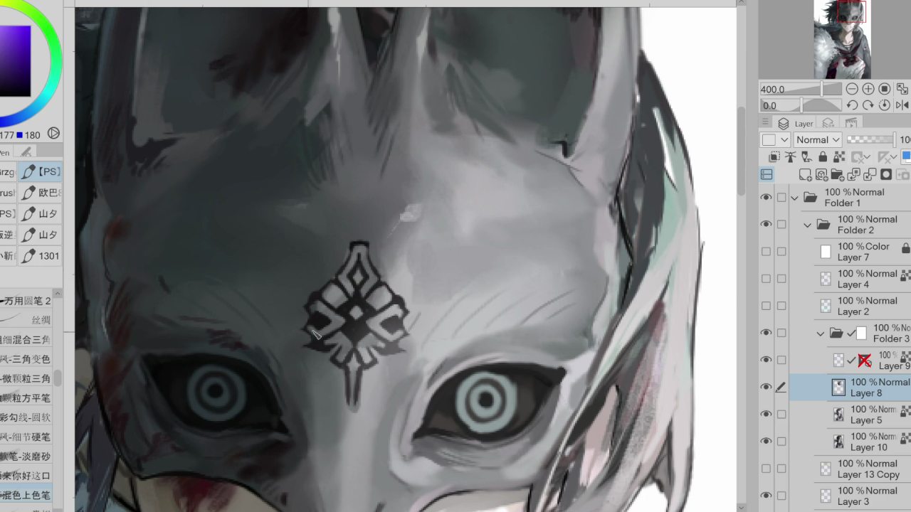
scroll(388, 331, down, 2)
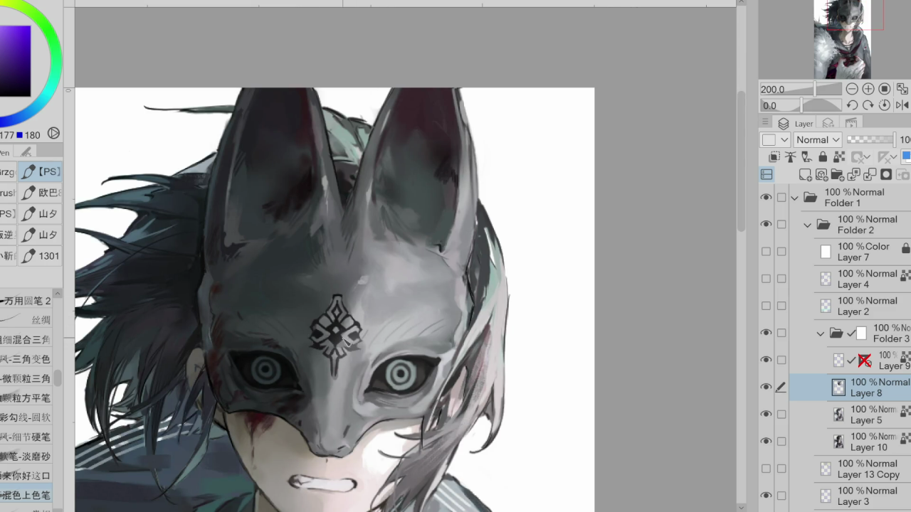
alt+click(367, 342)
scroll(356, 328, up, 2)
- Darken the emblem's centre and left part in near-black, then merge the layer into Layer 8
click(879, 361)
drag(328, 284, 340, 363)
alt+click(406, 385)
mouse_move(349, 327)
mouse_down()
mouse_move(327, 358)
mouse_move(281, 342)
mouse_up()
alt+click(302, 335)
alt+click(279, 335)
drag(291, 299, 277, 323)
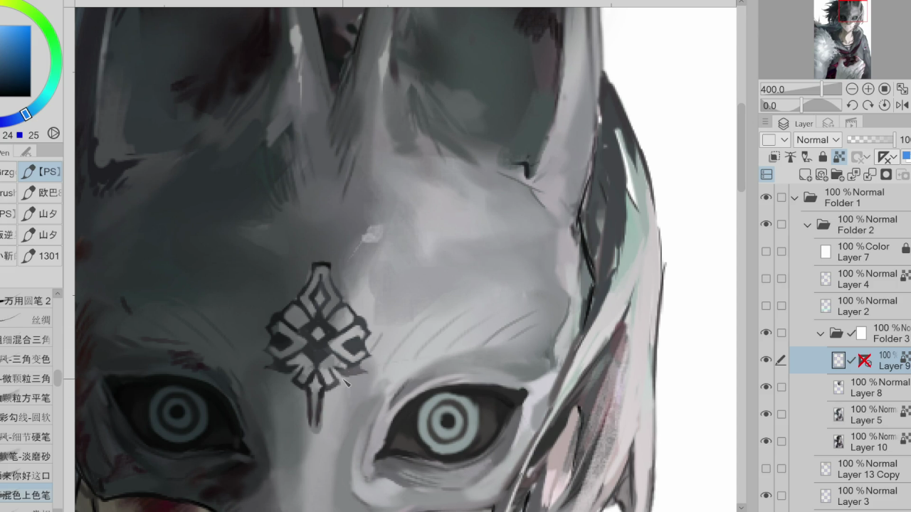
click(870, 174)
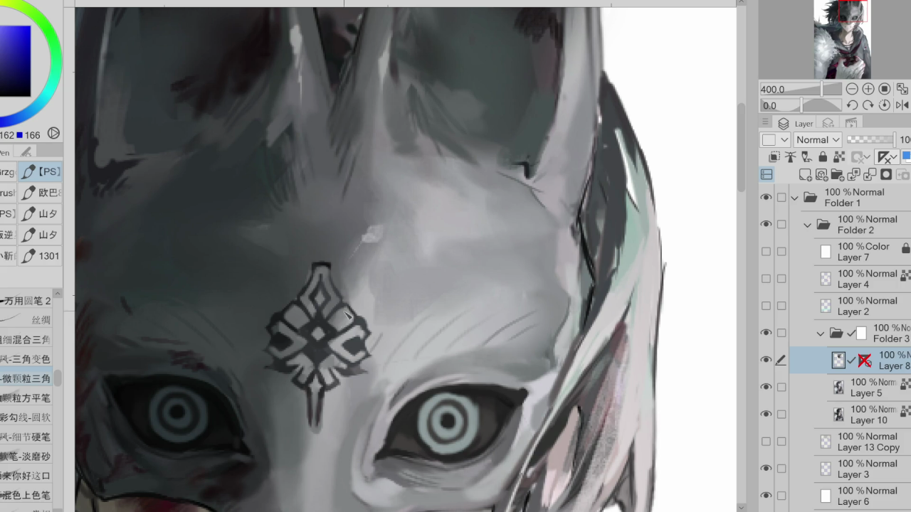
- Auto-select the emblem's upper diamonds, soften them with grey airbrush, then deselect
alt+click(380, 304)
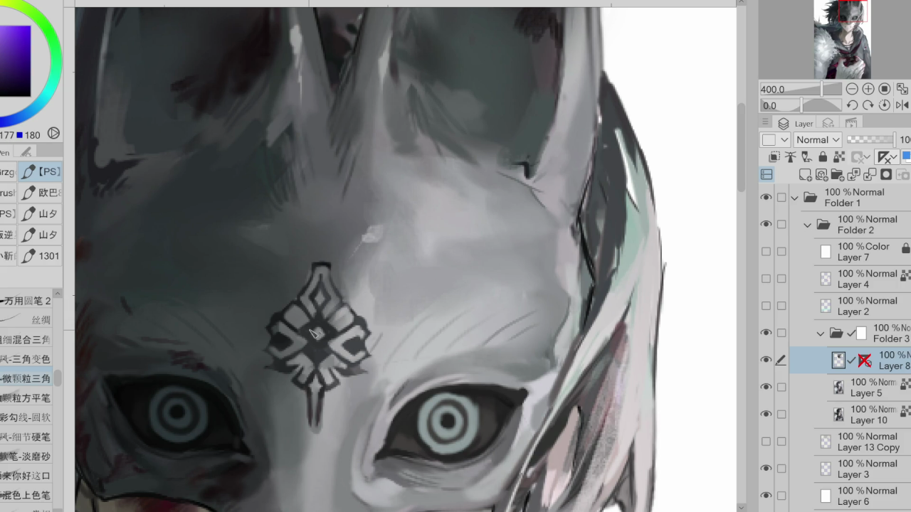
key(b)
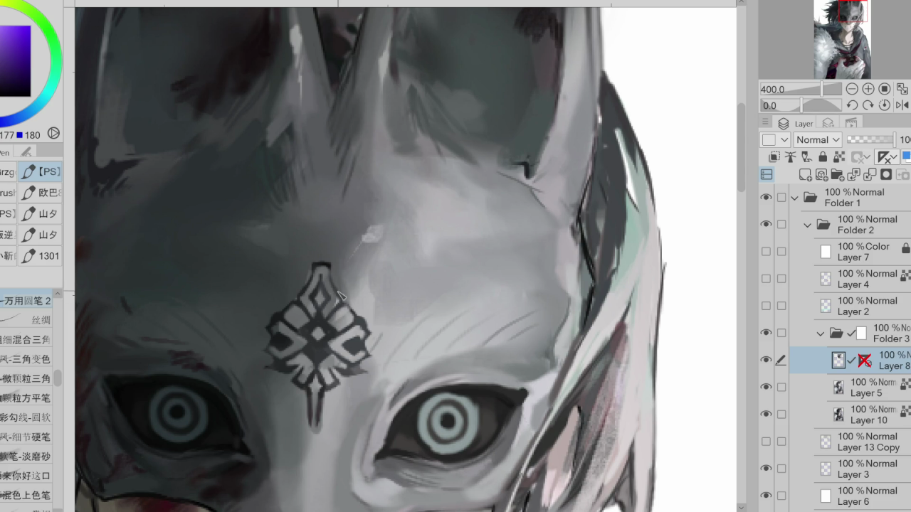
key(b)
key(w)
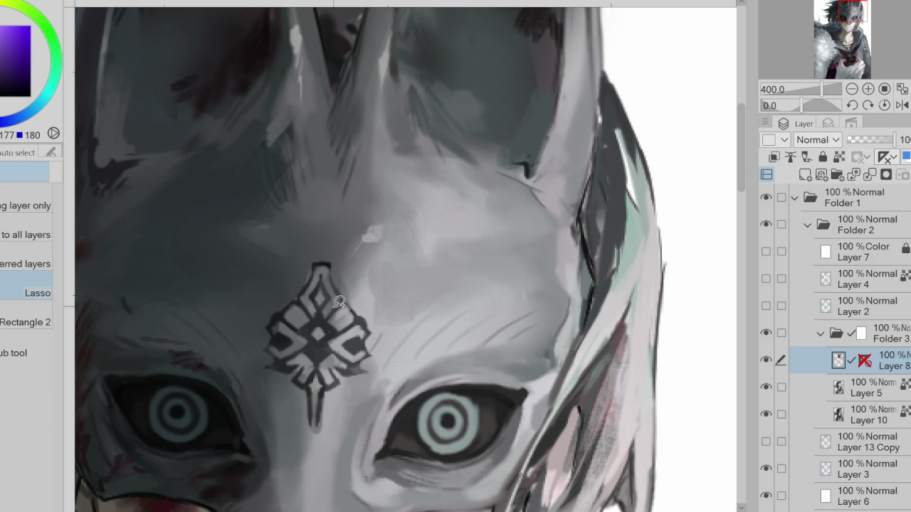
click(331, 306)
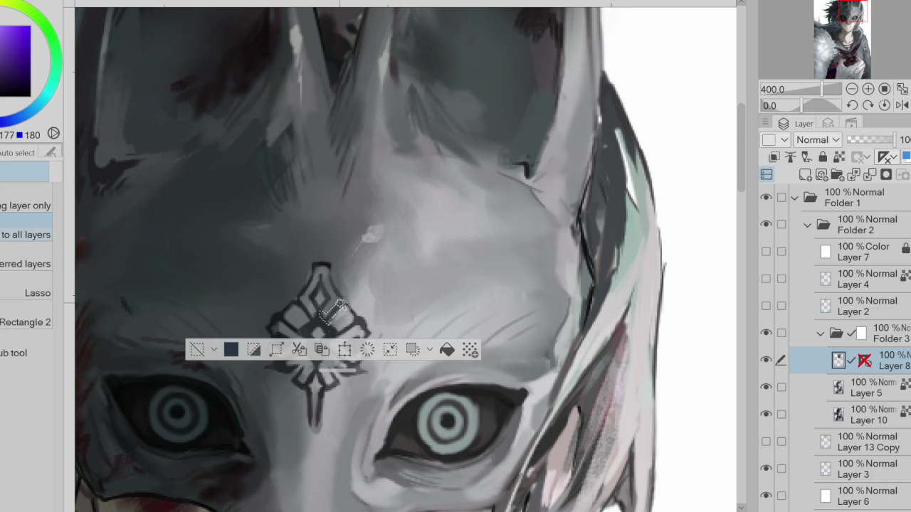
key(b)
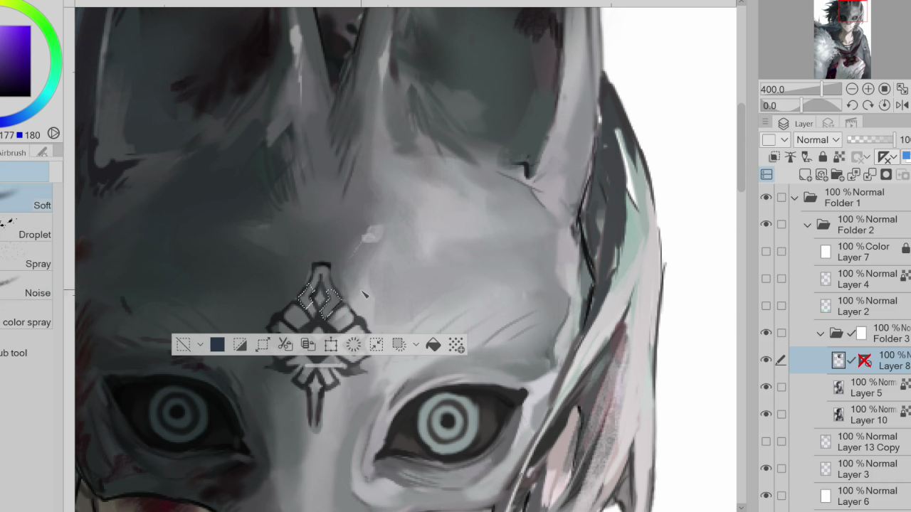
key(ctrl+d)
key(p)
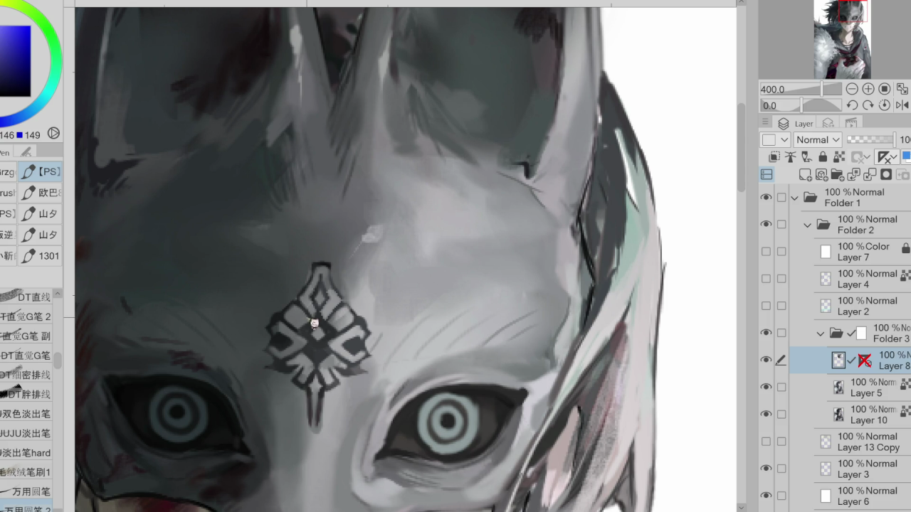
alt+click(313, 321)
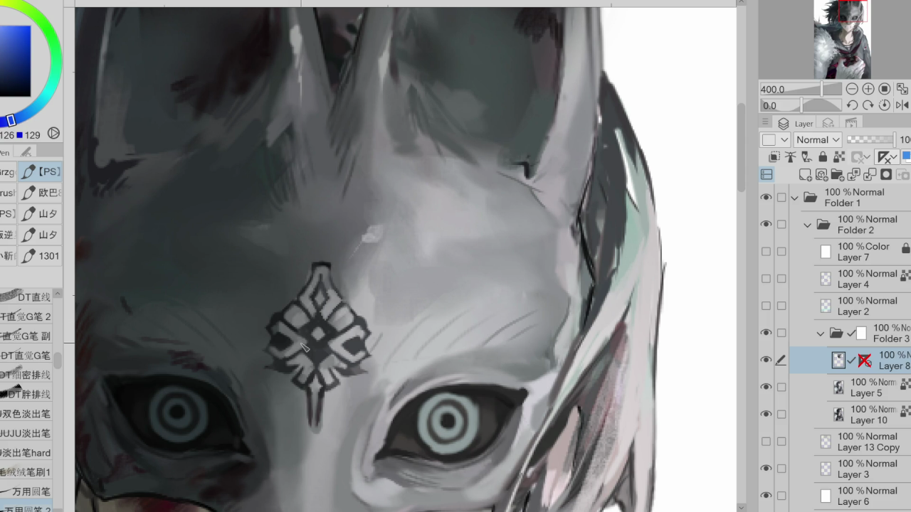
scroll(378, 332, down, 2)
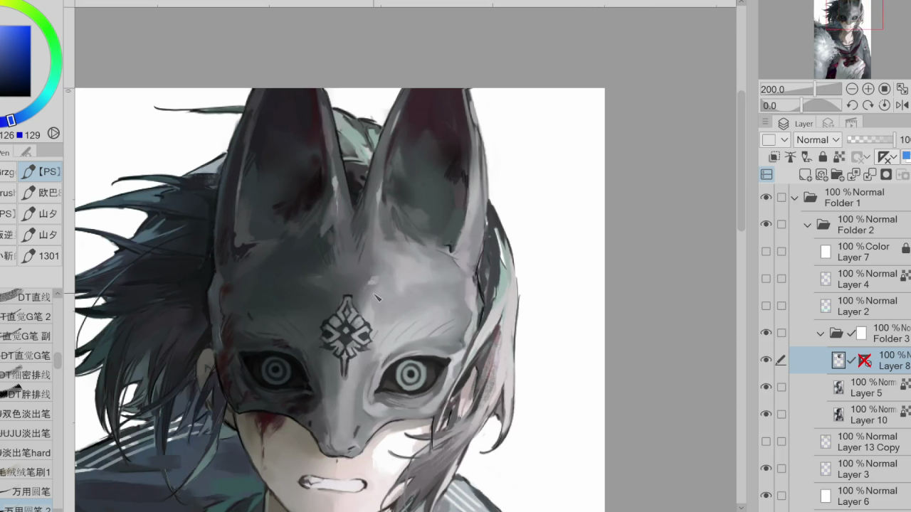
- Paint a near-black stroke at the emblem's centre and enlarge the brush
alt+click(350, 303)
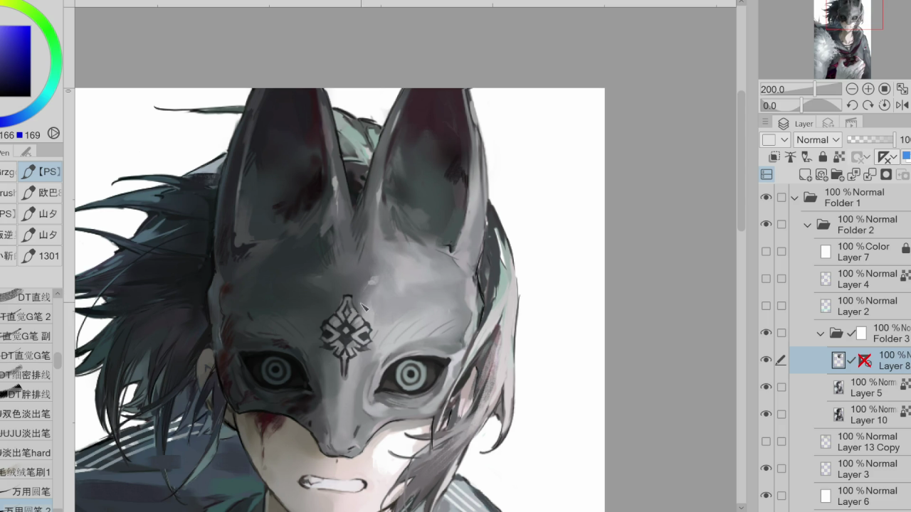
alt+click(356, 307)
scroll(356, 285, up, 2)
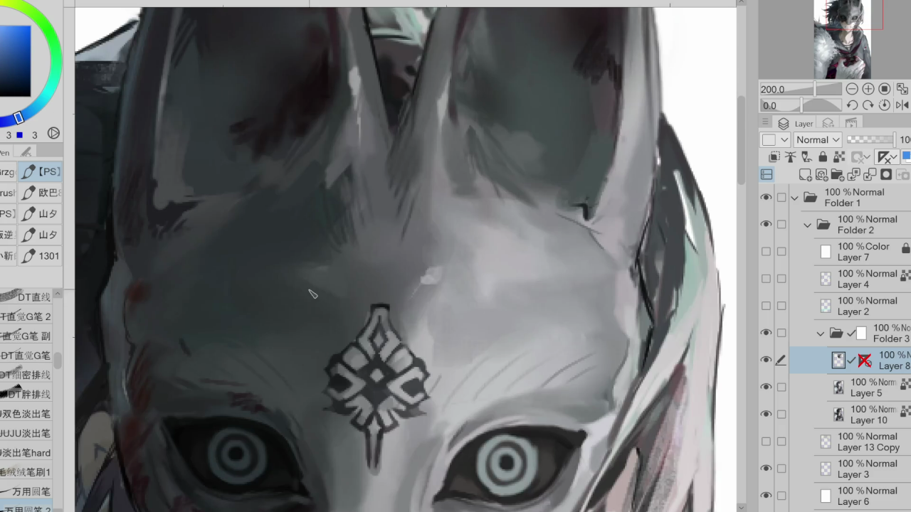
alt+click(377, 313)
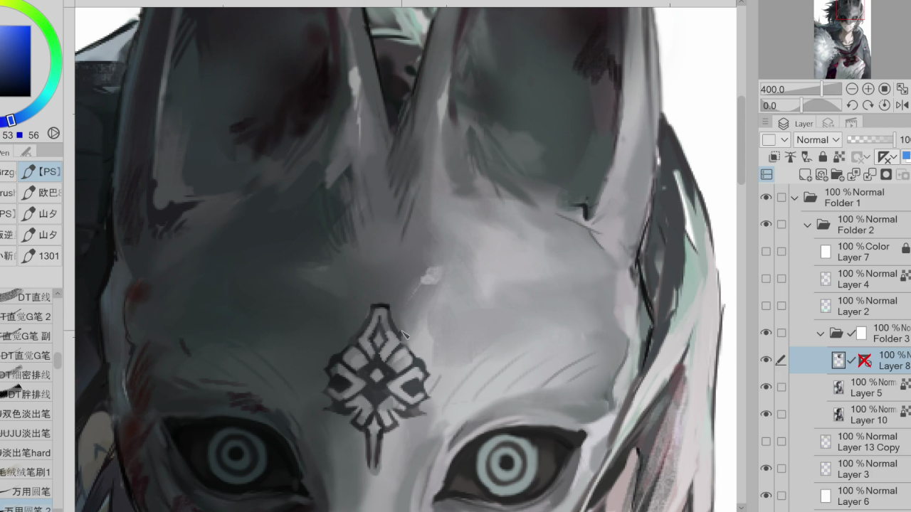
alt+click(390, 336)
alt+click(375, 408)
drag(371, 400, 392, 390)
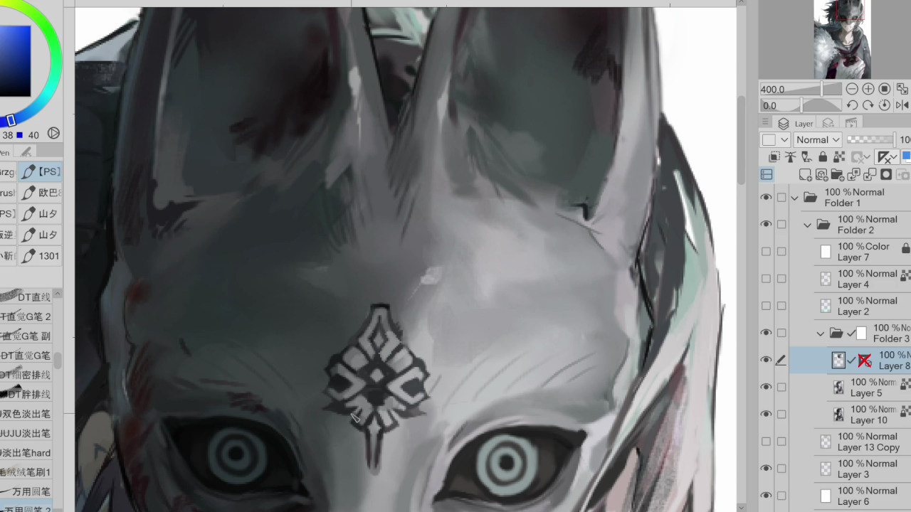
scroll(392, 269, down, 2)
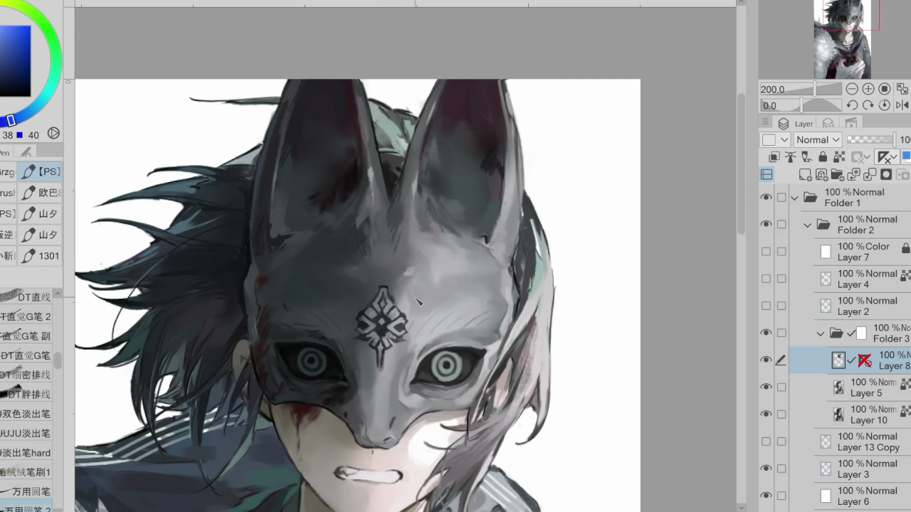
mouse_move(418, 311)
mouse_down()
mouse_move(402, 302)
mouse_move(409, 279)
mouse_up()
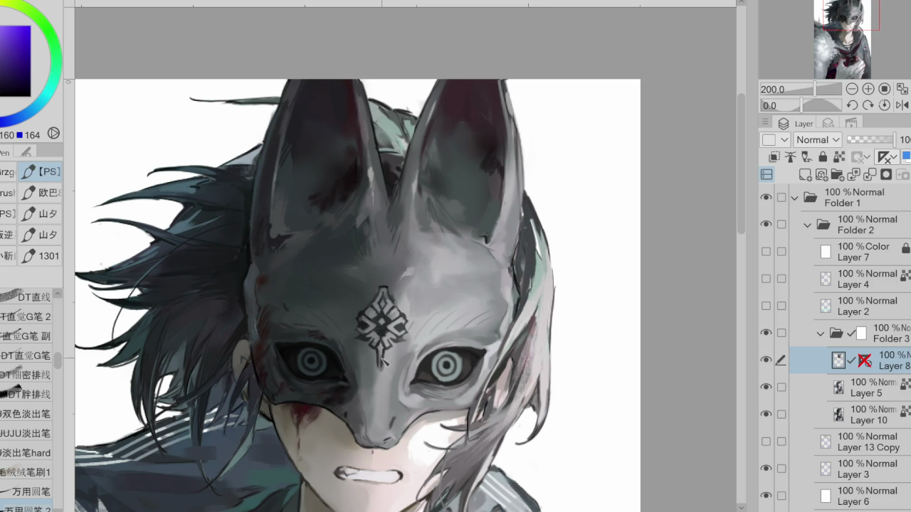
scroll(420, 298, down, 2)
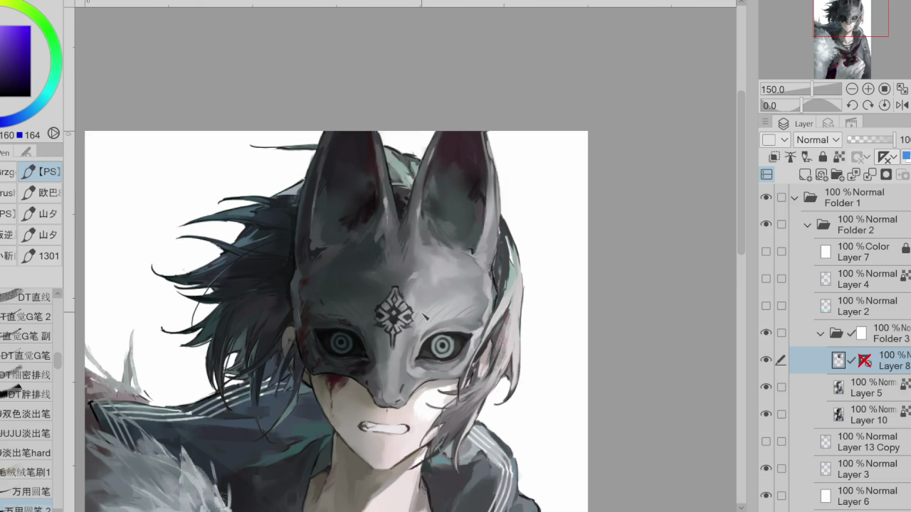
- Toggle Layer 8's visibility to compare the mask, then pick blue-grey tones from it
key(b)
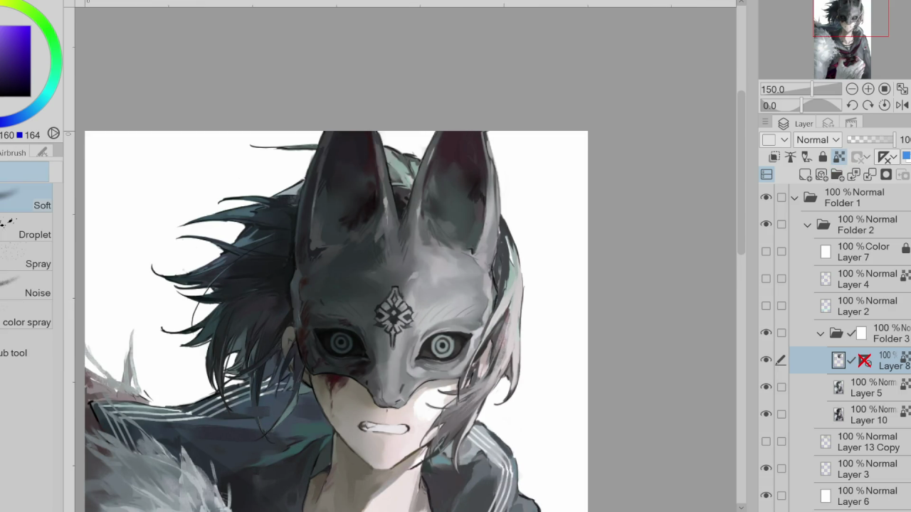
click(767, 360)
click(772, 361)
click(772, 361)
click(772, 361)
click(771, 361)
click(771, 361)
alt+click(412, 285)
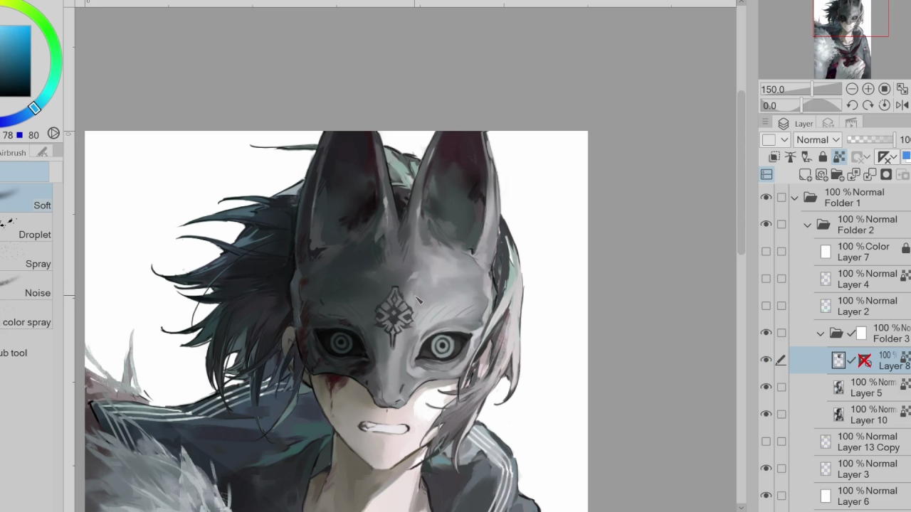
key(p)
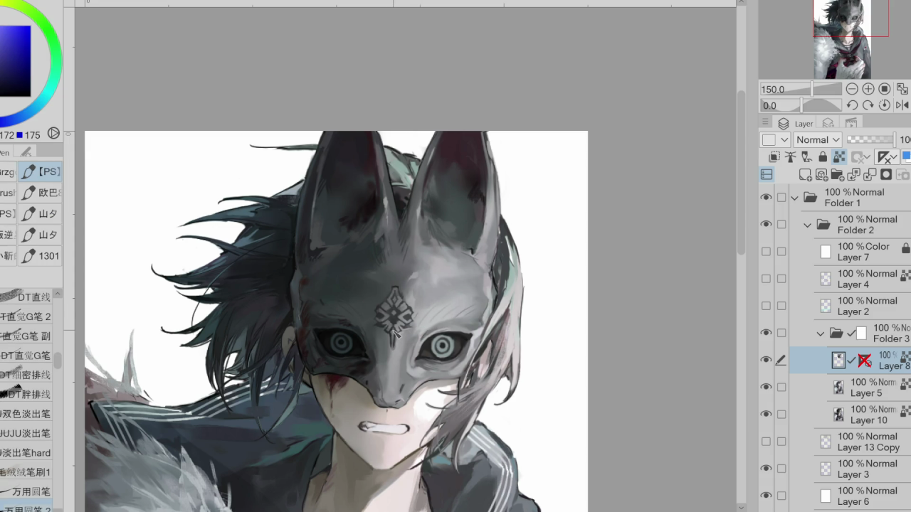
alt+click(402, 313)
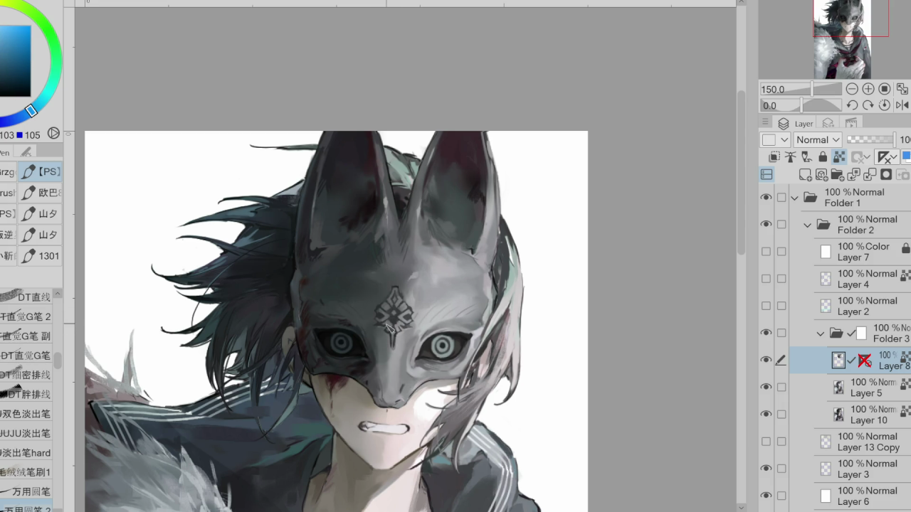
scroll(443, 299, down, 4)
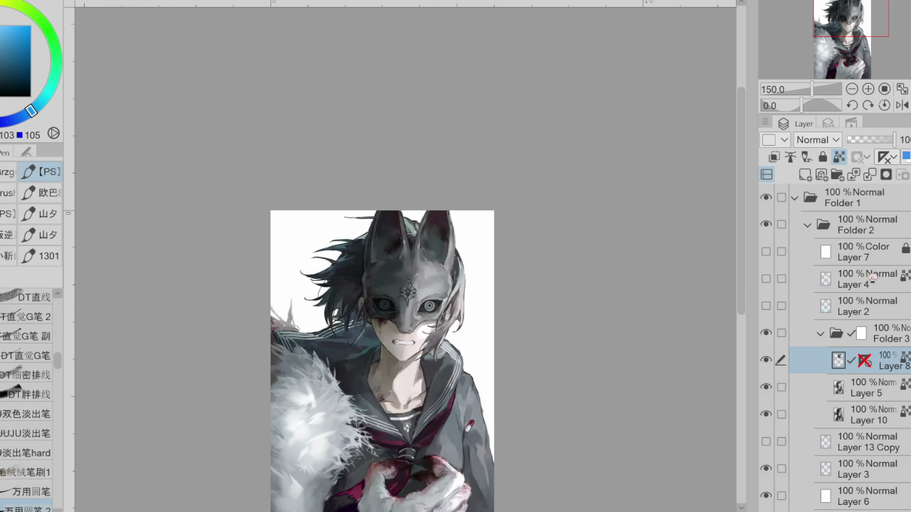
- Merge Layer 8 down into Layer 5 and choose the 材质笔4 textured brush
key(ctrl+e)
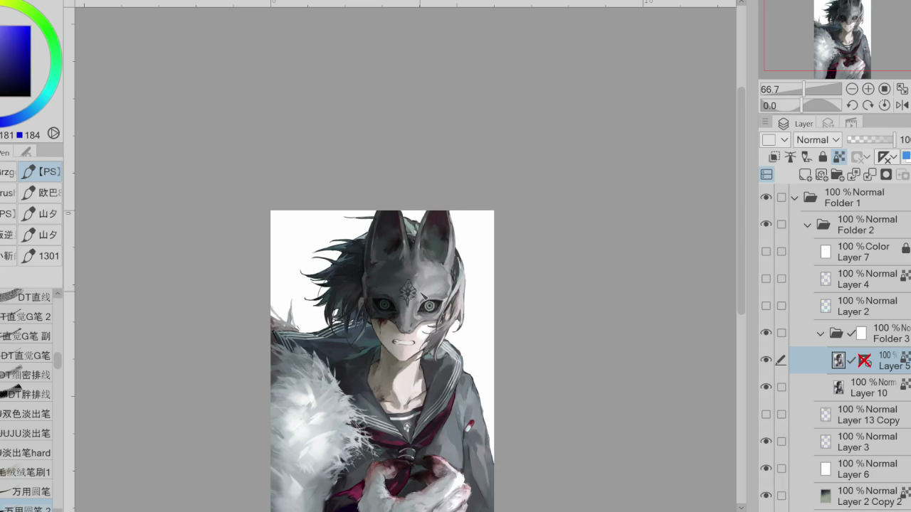
scroll(405, 269, up, 1)
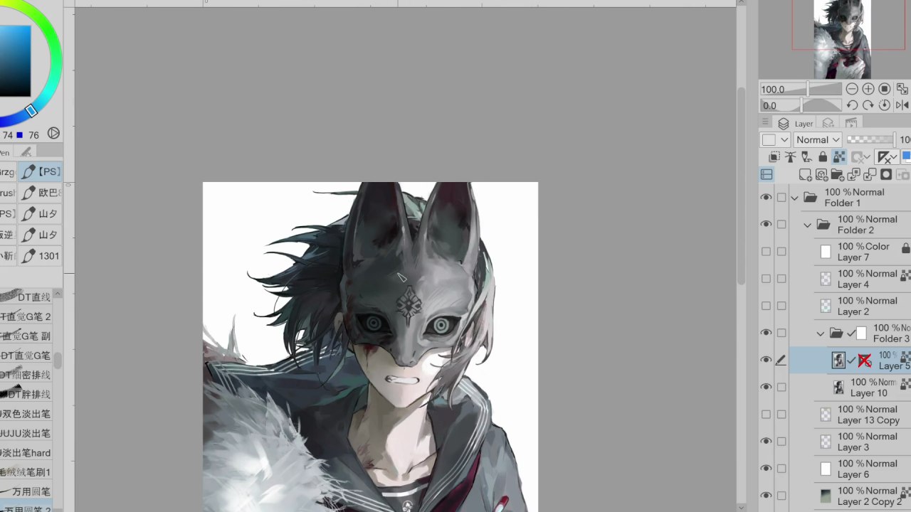
drag(58, 359, 61, 430)
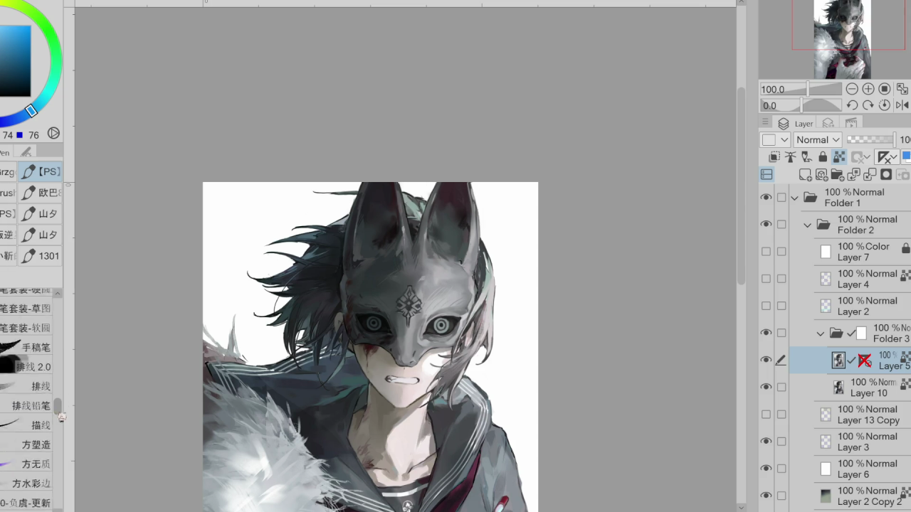
click(32, 390)
- Pick a dark magenta and auto-select the mask's darker left side
scroll(405, 279, up, 1)
alt+click(382, 219)
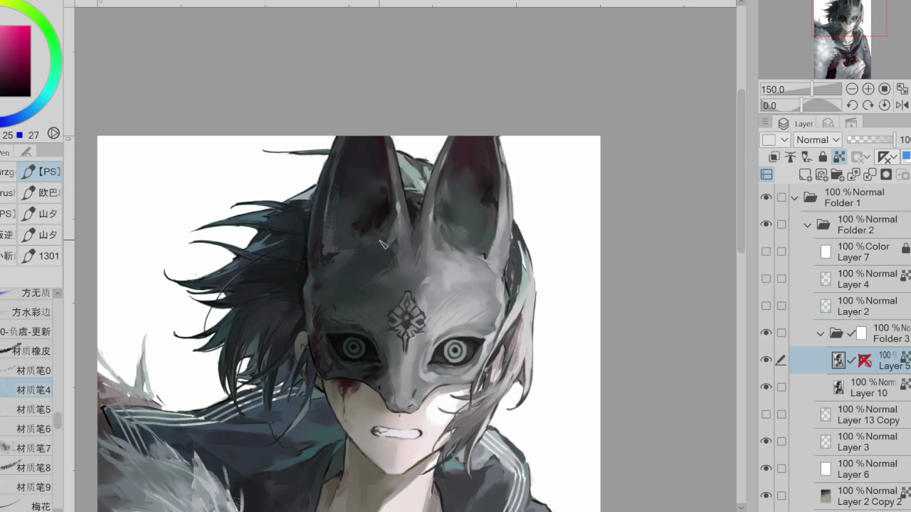
key(w)
click(427, 214)
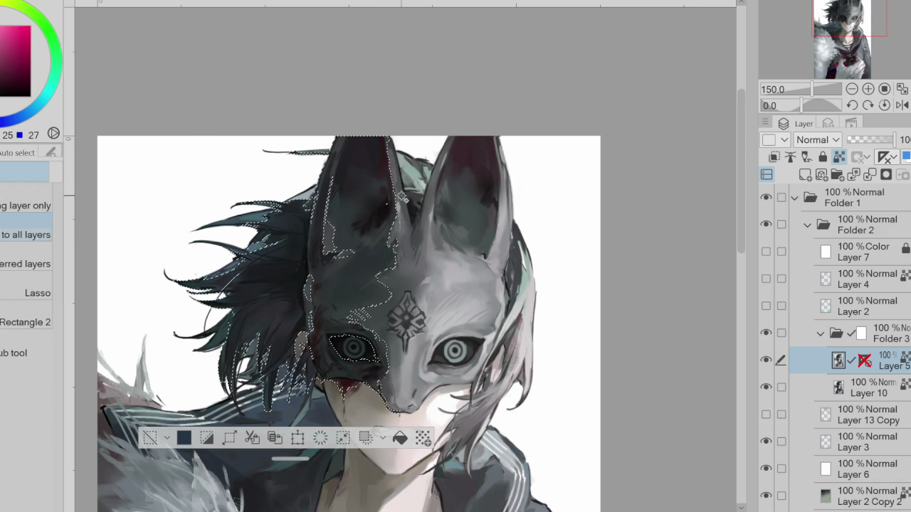
- Replace the selection with a lasso around the inner face of the left ear
key(ctrl+d)
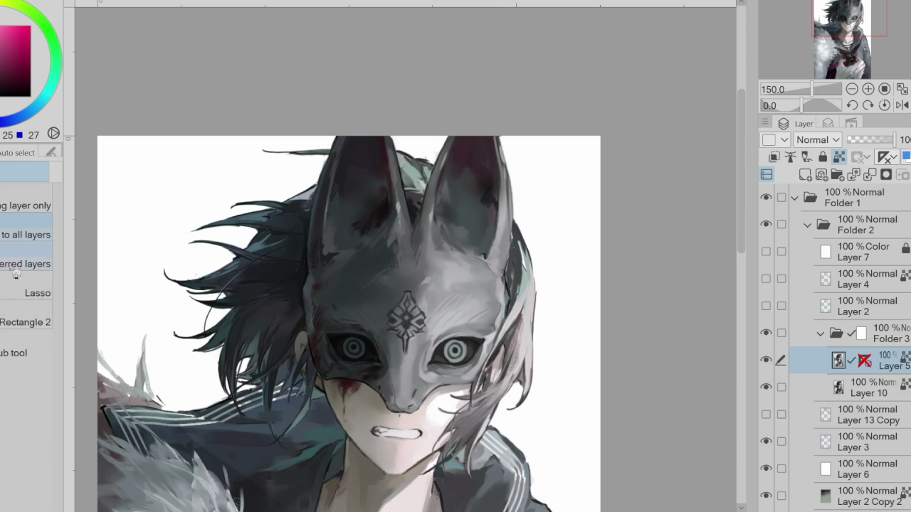
key(m)
mouse_move(339, 153)
mouse_down()
mouse_move(379, 226)
mouse_move(375, 143)
mouse_up()
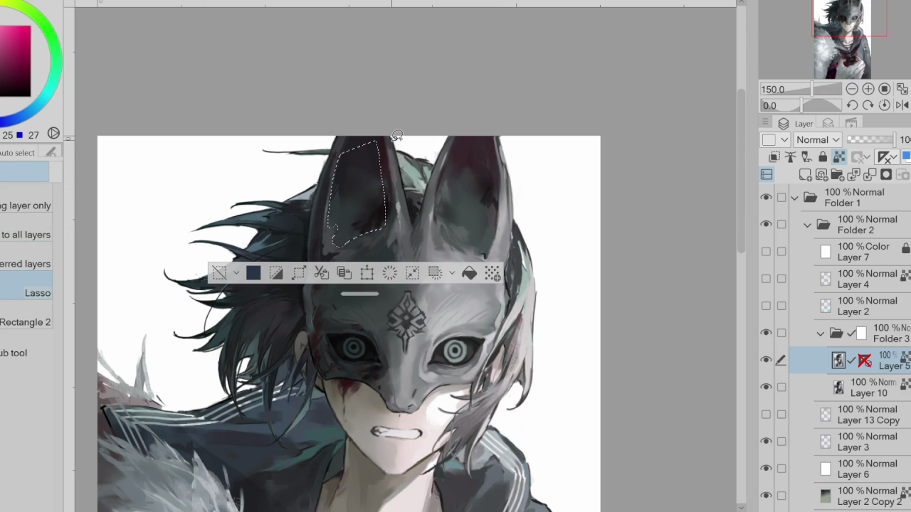
key(p)
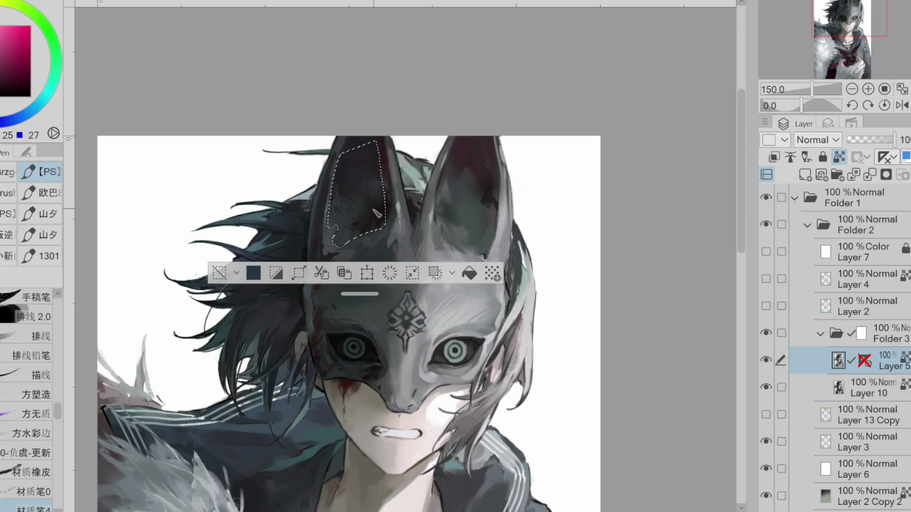
- Paint dark reddish speckles inside the ear with the 材质笔0 brush, then deselect
alt+click(377, 206)
scroll(393, 165, up, 3)
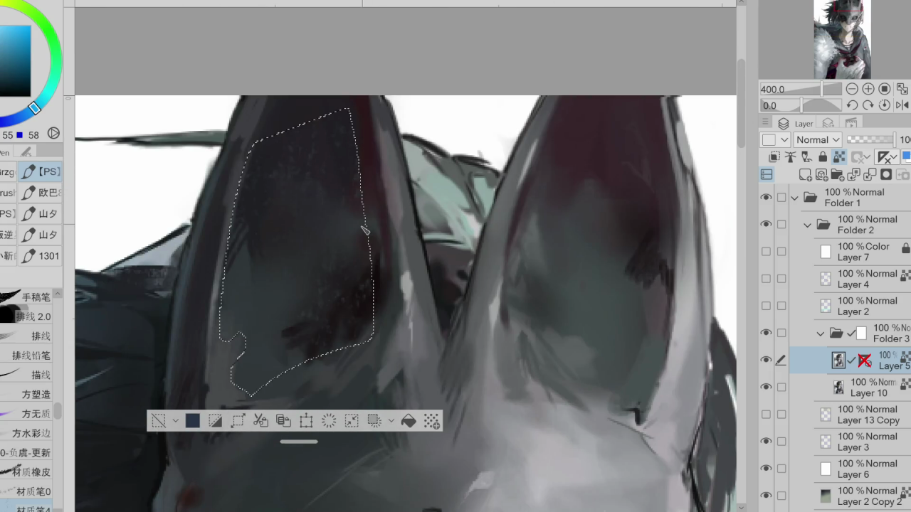
alt+click(360, 299)
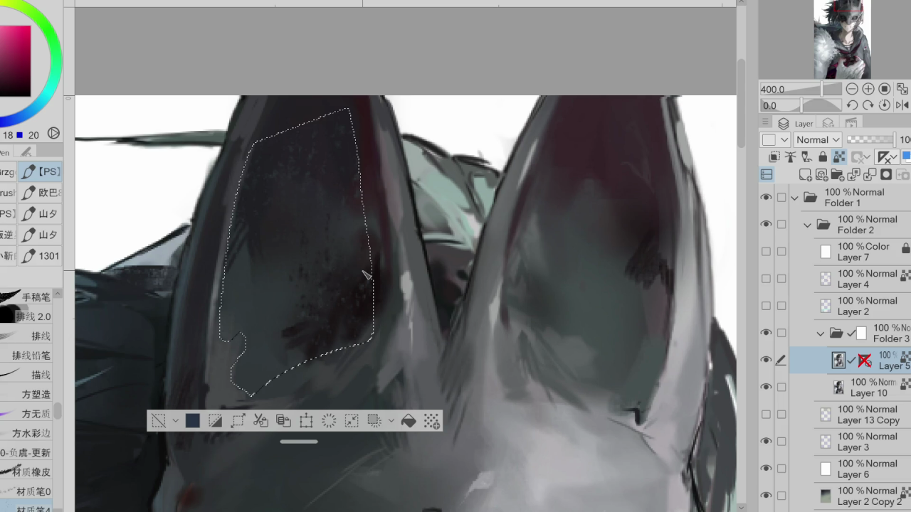
click(29, 492)
mouse_move(321, 178)
mouse_down()
mouse_move(274, 304)
mouse_move(360, 292)
mouse_up()
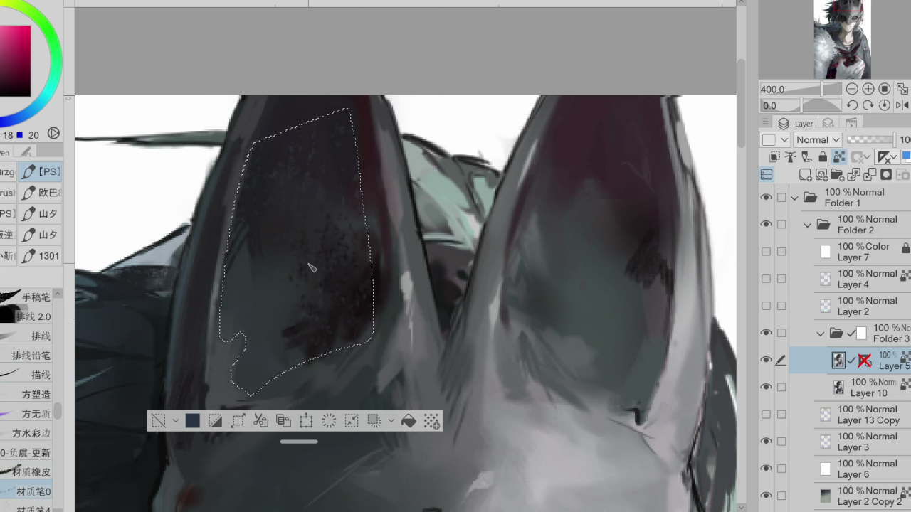
key(ctrl+d)
scroll(355, 214, down, 2)
alt+click(352, 359)
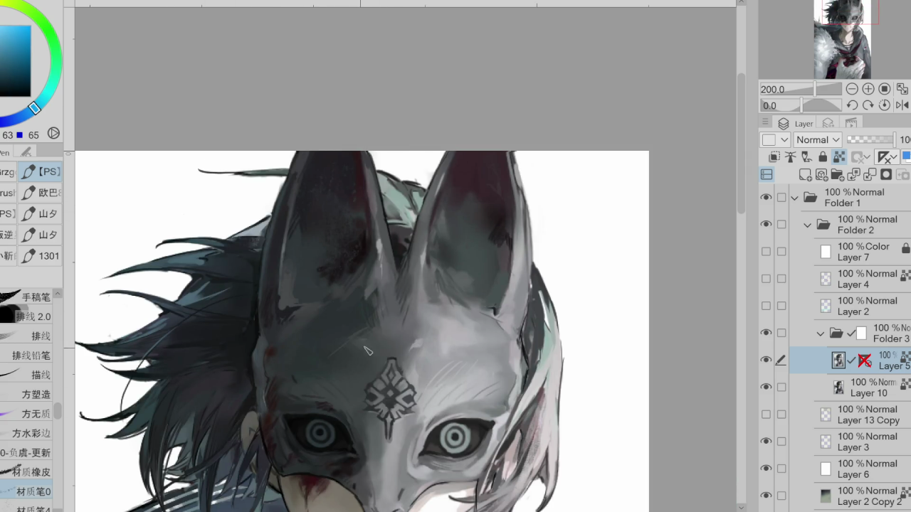
- Sample pale greys from the mask and paint a light textured stroke across the forehead
alt+click(319, 356)
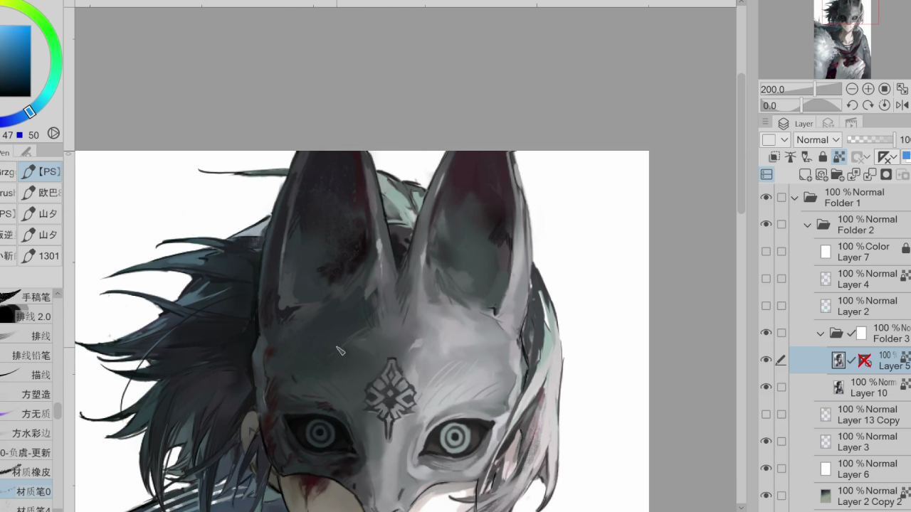
alt+click(367, 372)
alt+click(375, 354)
drag(375, 355, 324, 387)
- Try dark maroon speckle texture on the mask, undoing the speckles on the forehead
alt+click(462, 328)
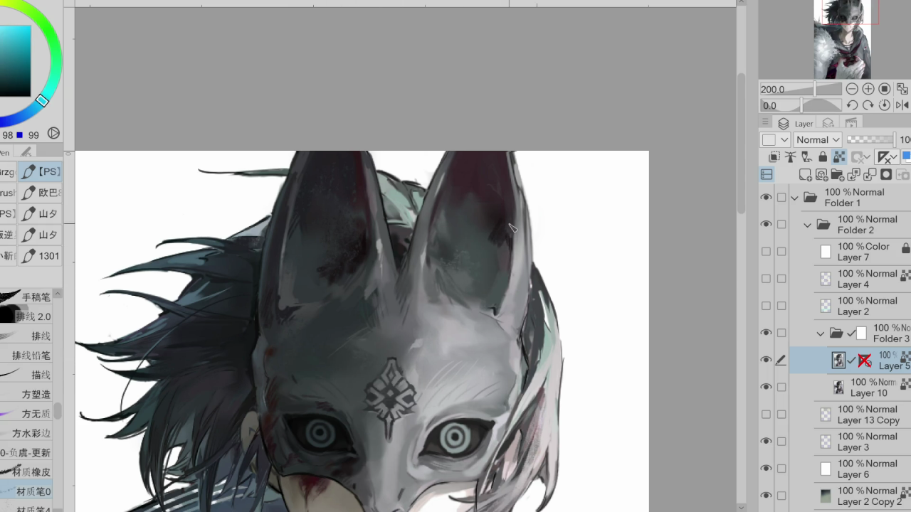
alt+click(504, 224)
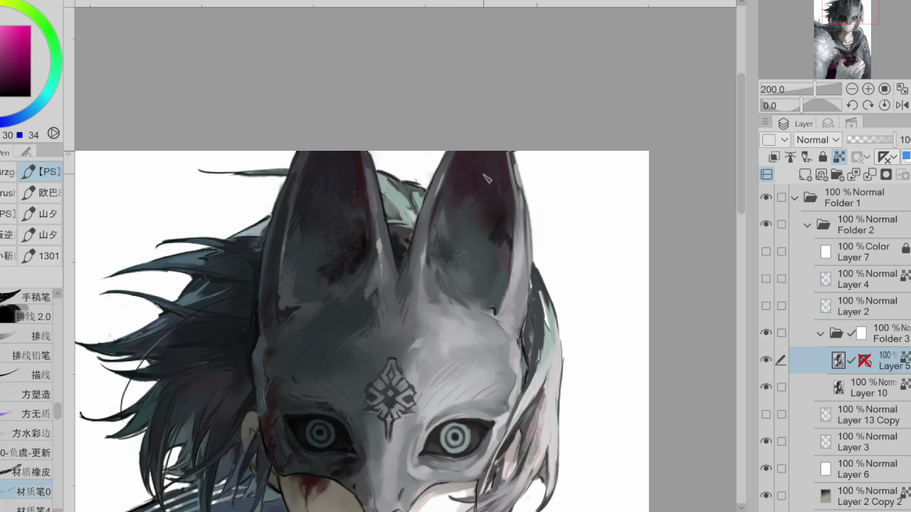
scroll(32, 413, down, 5)
click(32, 404)
drag(284, 293, 324, 303)
click(33, 443)
drag(388, 292, 356, 388)
key(ctrl+z)
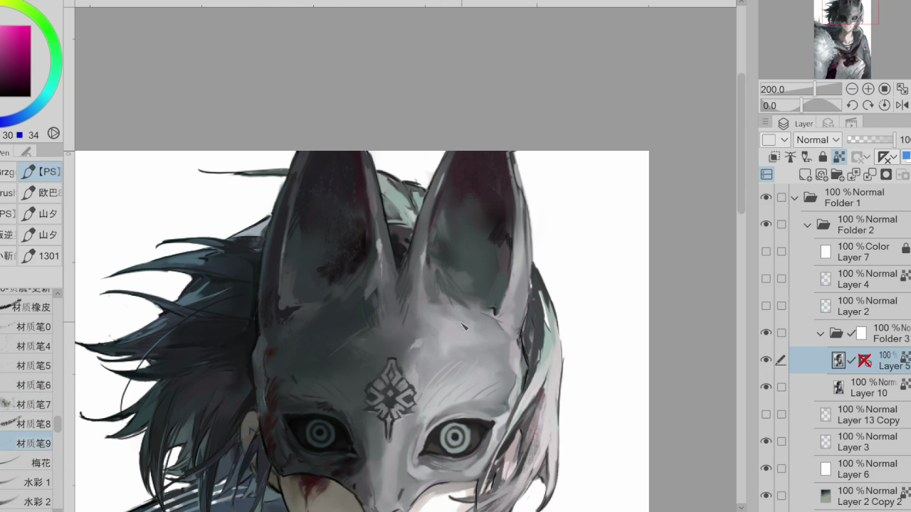
drag(469, 392, 466, 325)
key(ctrl+z)
- Sample blue-grey and try several texture brushes, settling on a near-white one for highlights
mouse_move(58, 425)
mouse_down()
mouse_move(57, 481)
mouse_move(57, 471)
mouse_up()
click(28, 348)
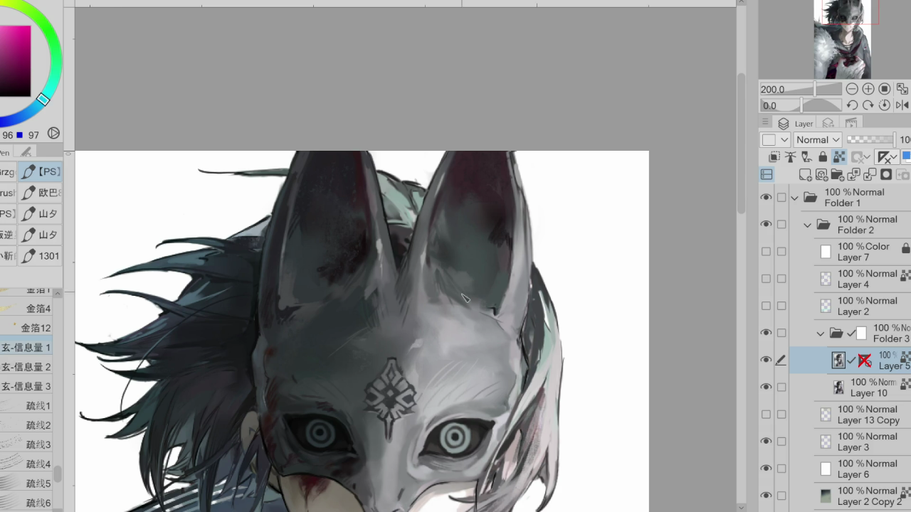
alt+click(452, 386)
scroll(502, 347, up, 1)
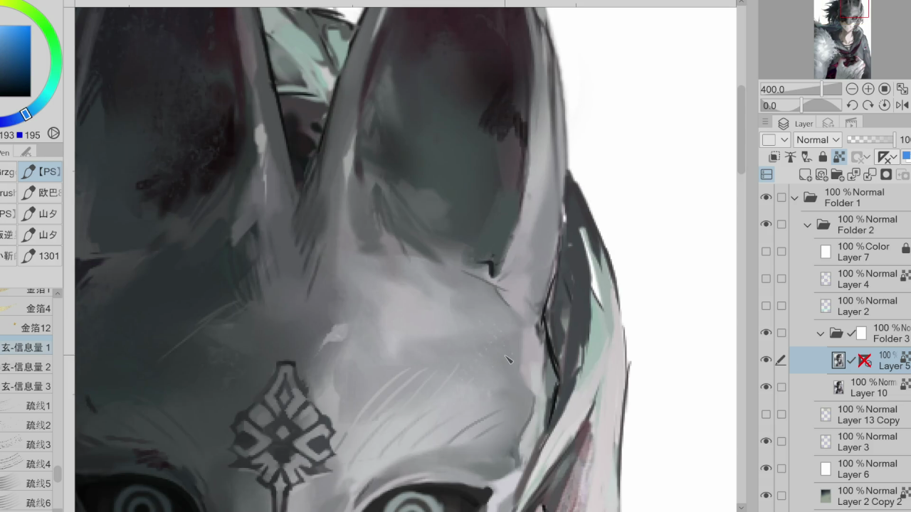
scroll(502, 346, up, 1)
click(28, 366)
scroll(500, 310, down, 1)
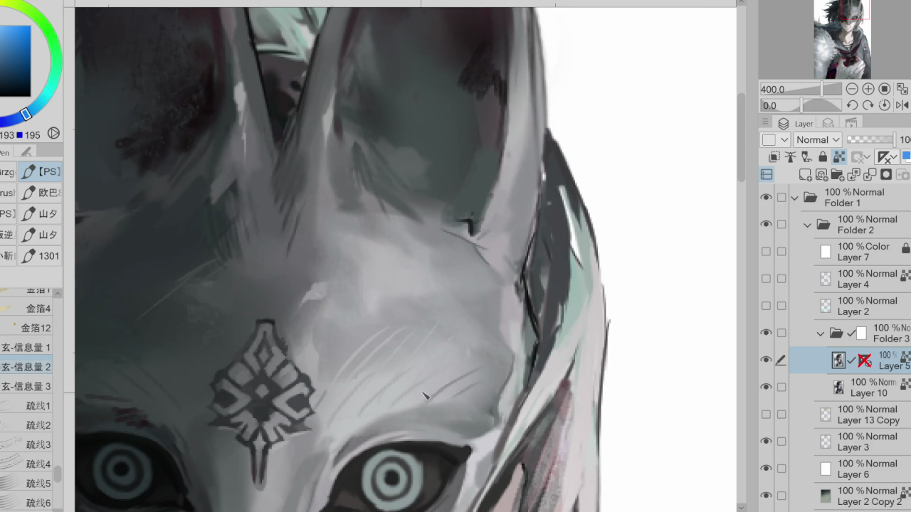
click(29, 406)
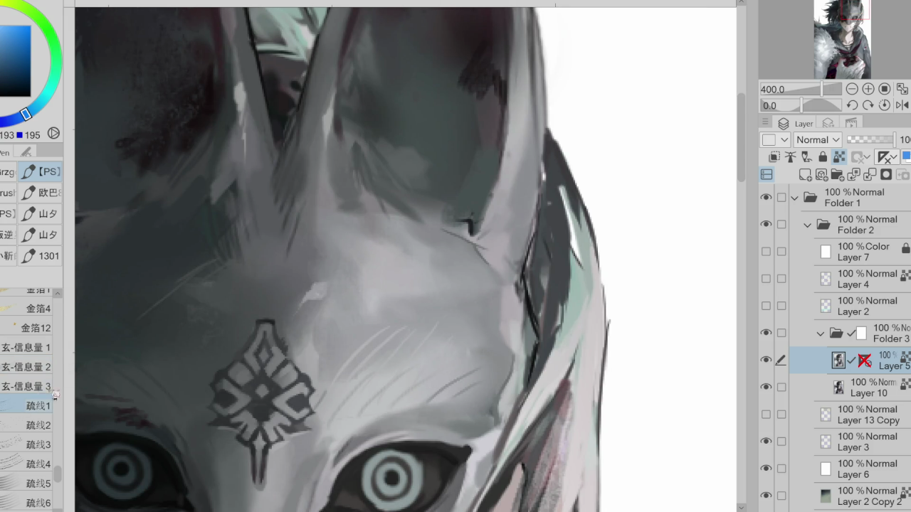
click(29, 386)
click(28, 348)
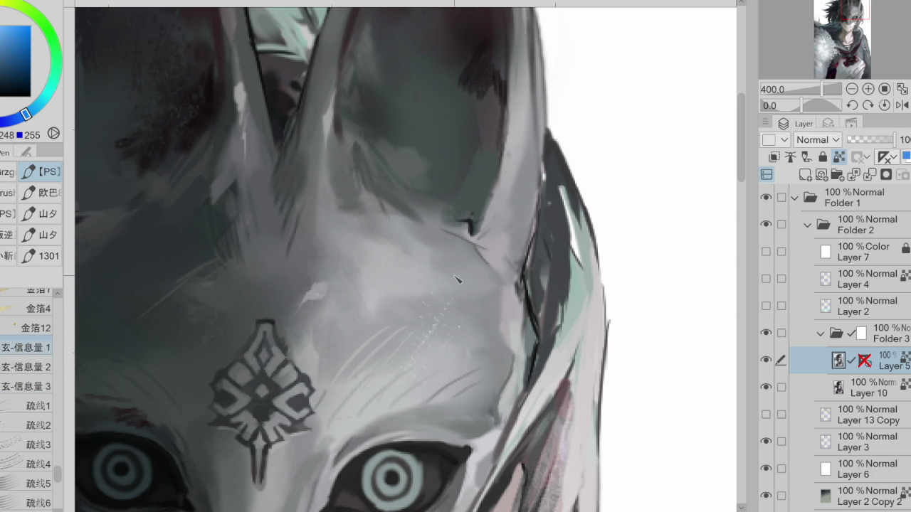
scroll(445, 265, down, 3)
scroll(381, 390, down, 1)
scroll(384, 387, up, 1)
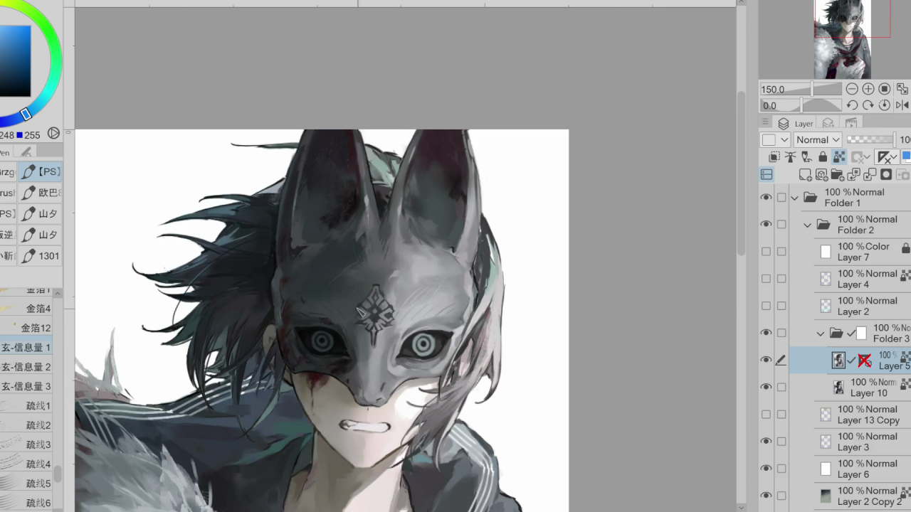
- Switch to the Liquify tool (J), zoom out, and merge Layer 5 down into Layer 10
scroll(362, 314, up, 1)
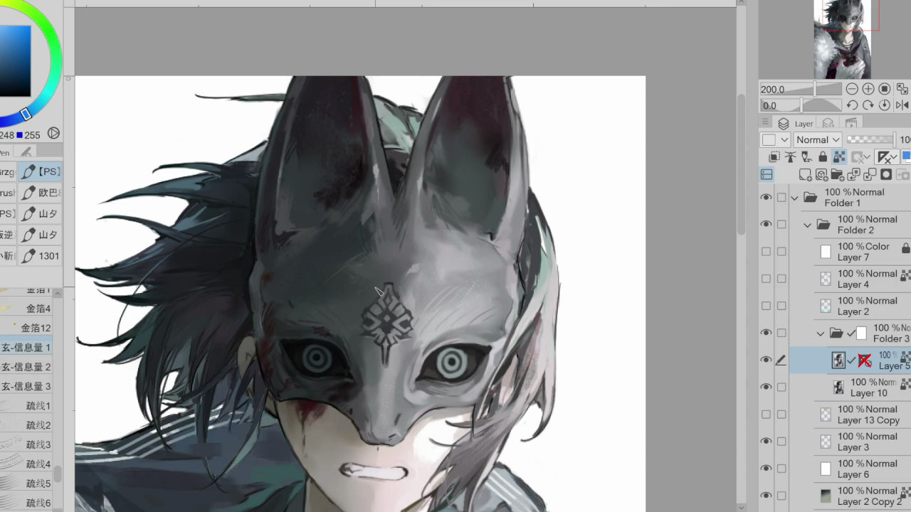
key(j)
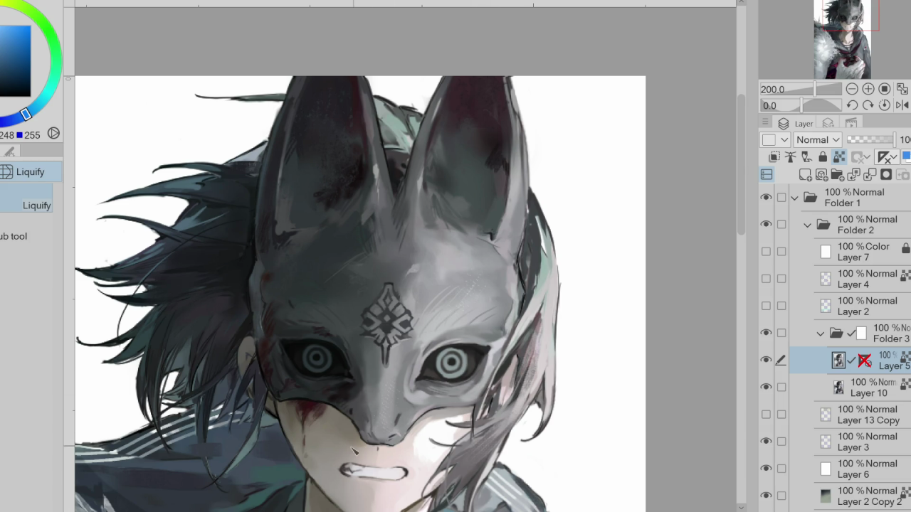
scroll(385, 441, down, 2)
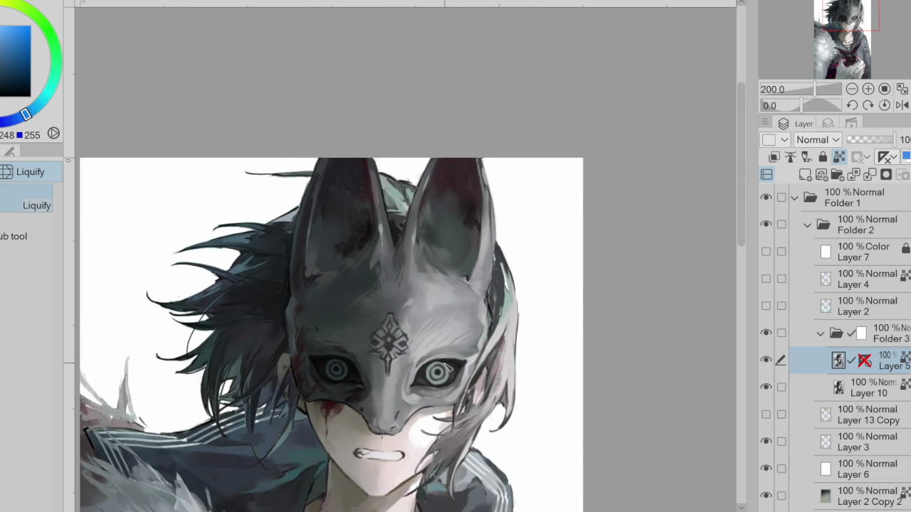
scroll(385, 441, down, 2)
click(869, 175)
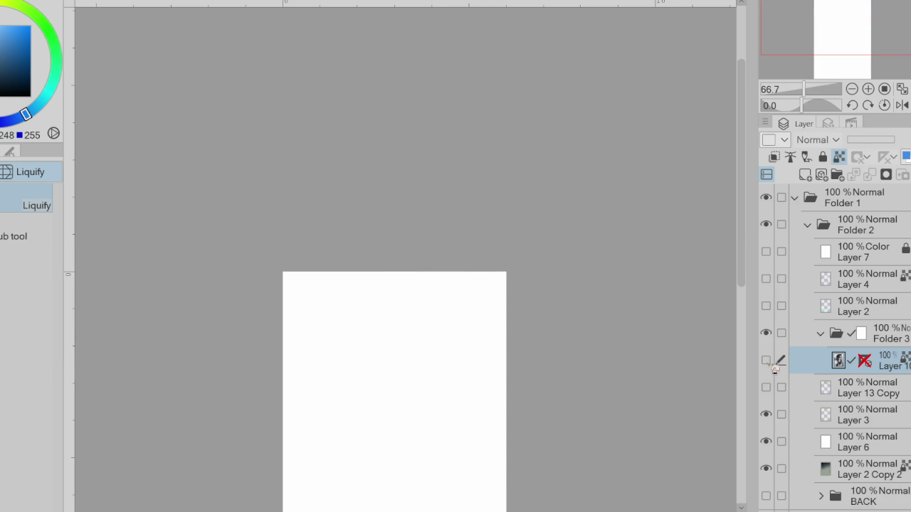
- Move Layer 10 out of Folder 3, delete the empty folder and zoom out
drag(893, 367, 905, 332)
click(900, 360)
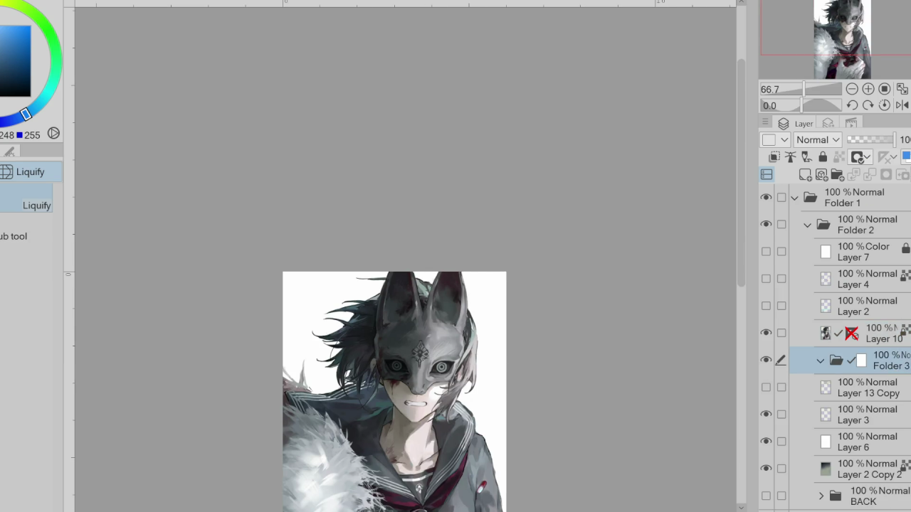
key(Delete)
key(ctrl+minus)
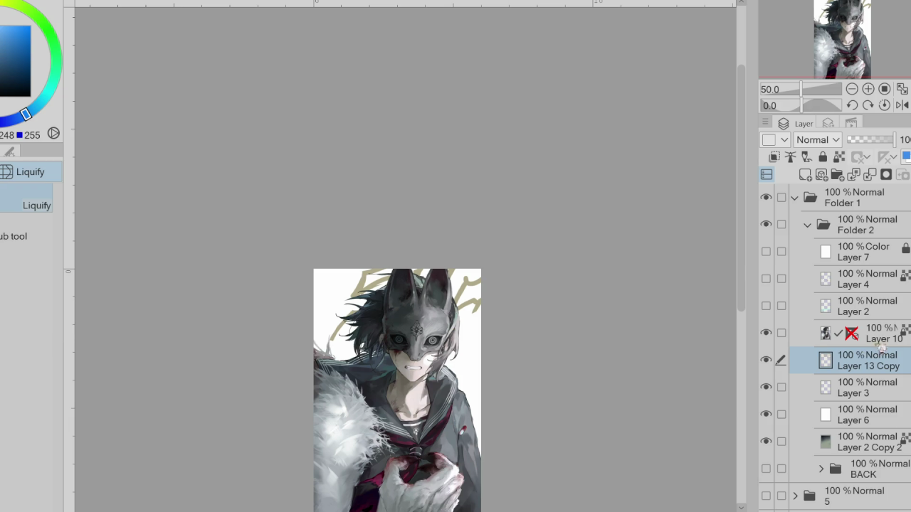
- Liquify the hair strand beside the mouth on Layer 10, then add a new layer above it
click(881, 345)
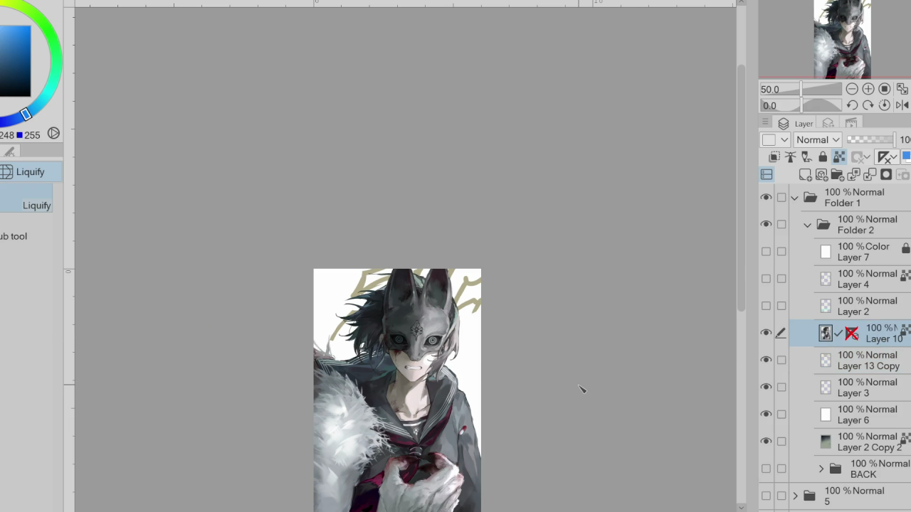
click(10, 151)
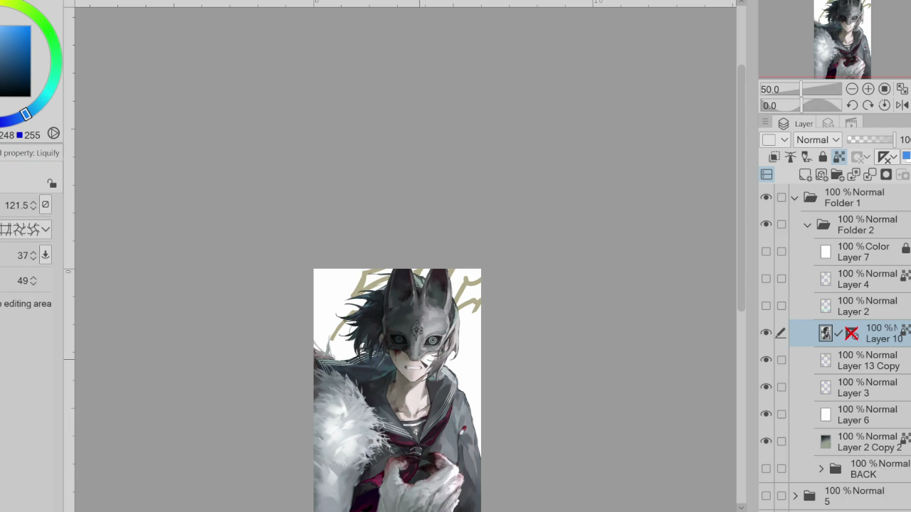
scroll(421, 356, up, 1)
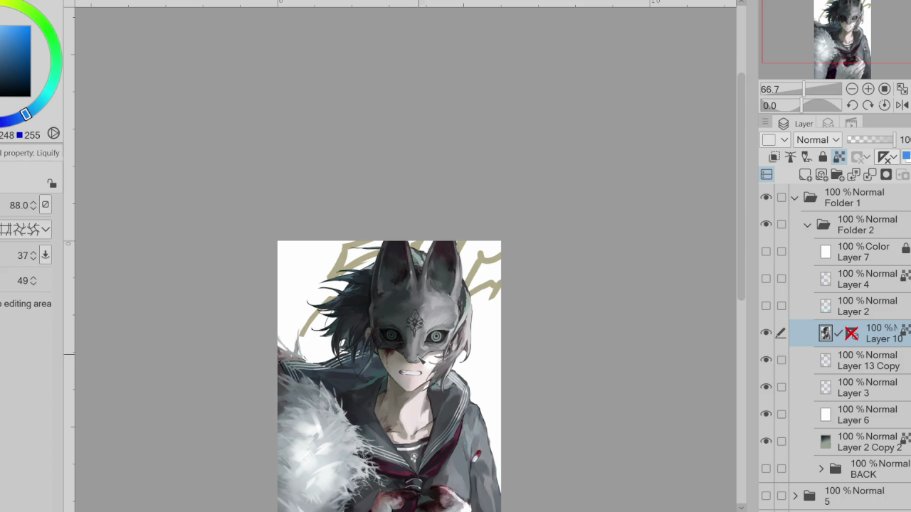
drag(433, 358, 427, 350)
click(805, 174)
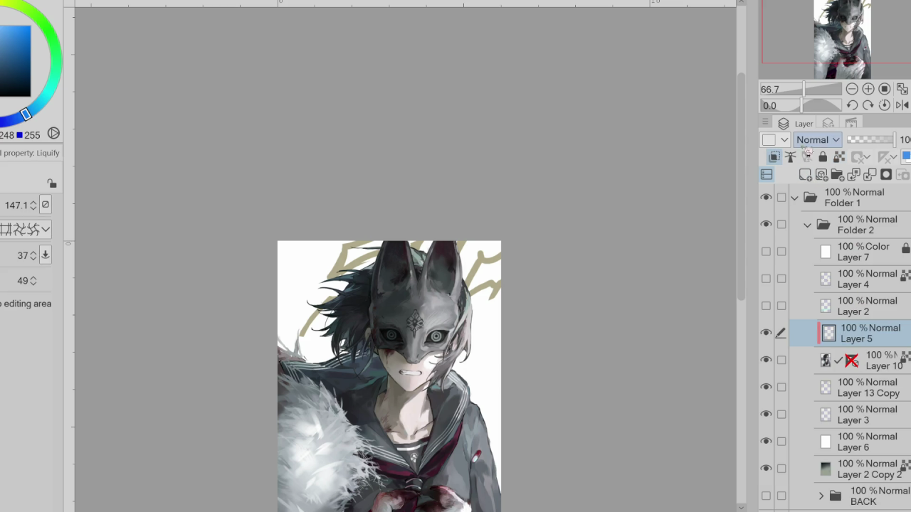
- Try a Multiply shadow wash on the new layer, undo it, and show the dark gradient background
key(b)
key(b)
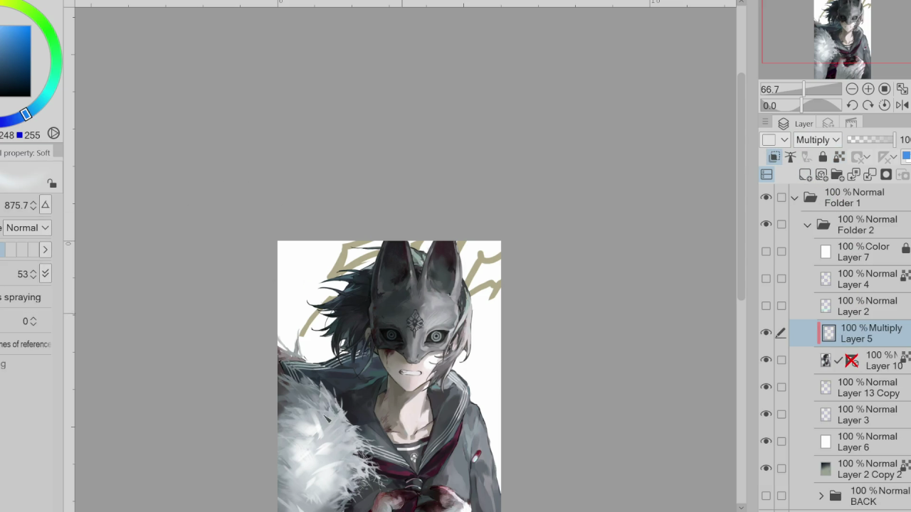
alt+click(406, 305)
drag(407, 306, 308, 434)
scroll(396, 223, down, 1)
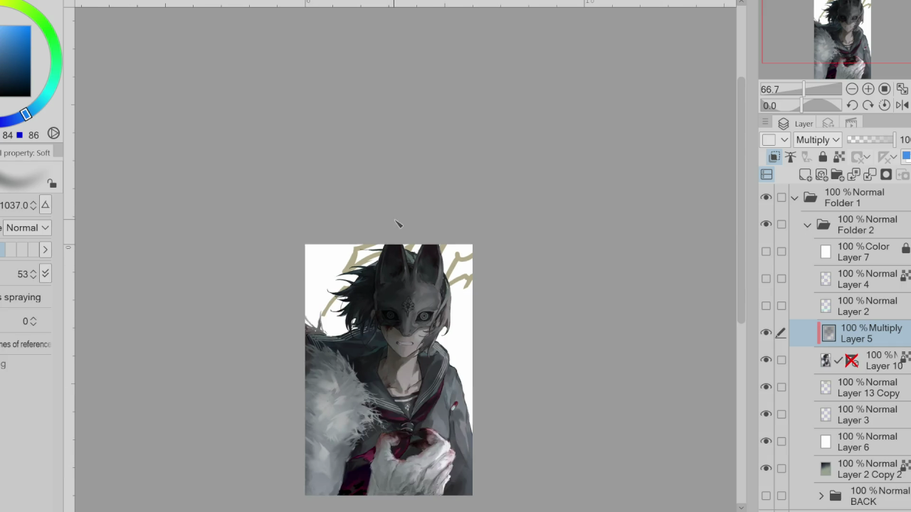
key(ctrl+z)
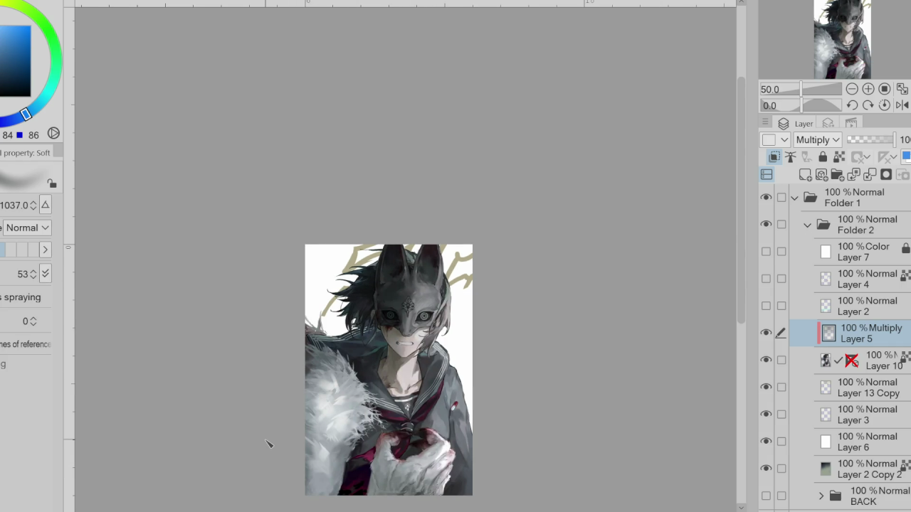
click(781, 468)
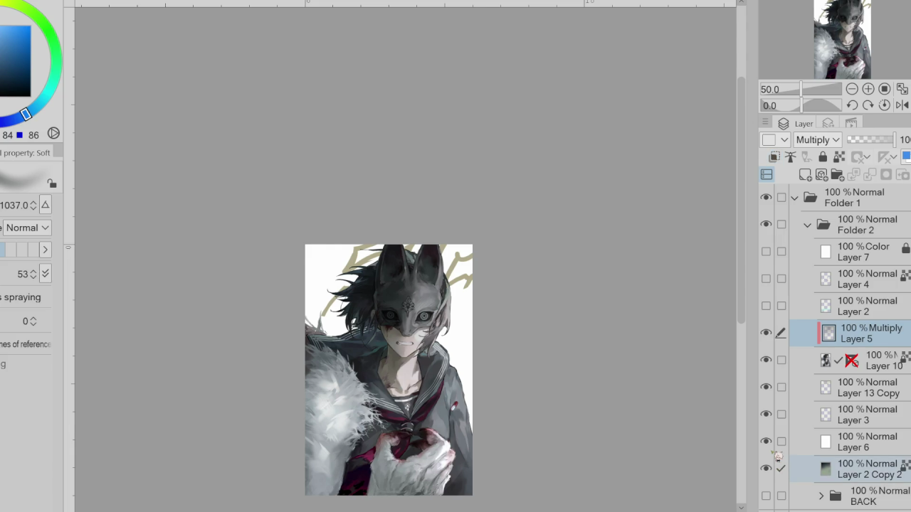
click(766, 468)
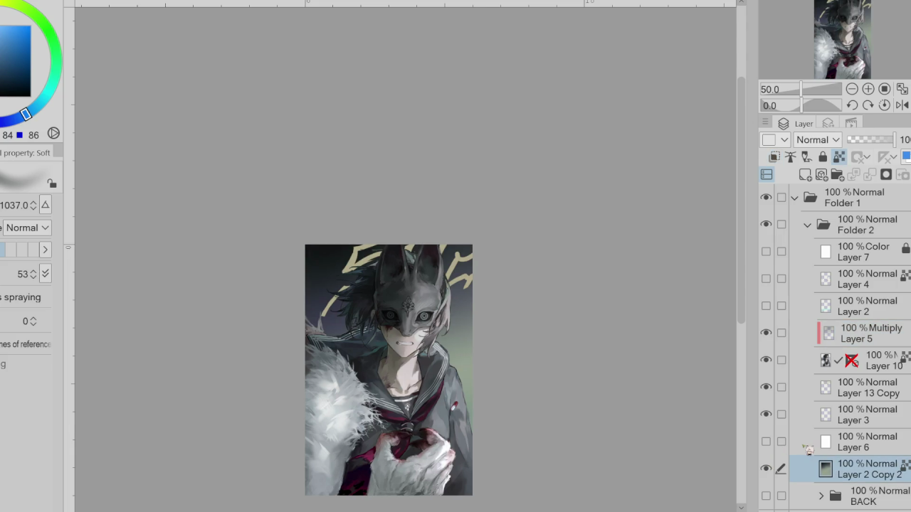
- Switch Layer 5 to Color burn and lower its opacity to 21%
click(868, 333)
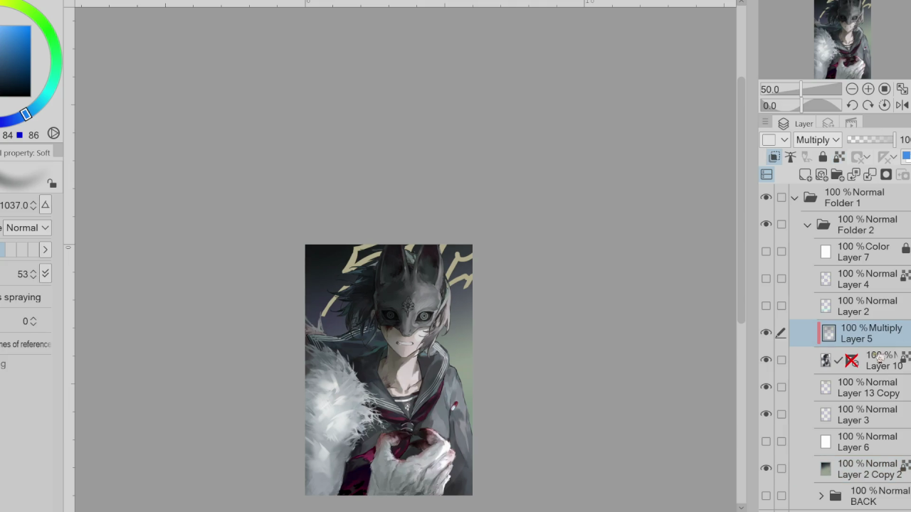
alt+click(470, 297)
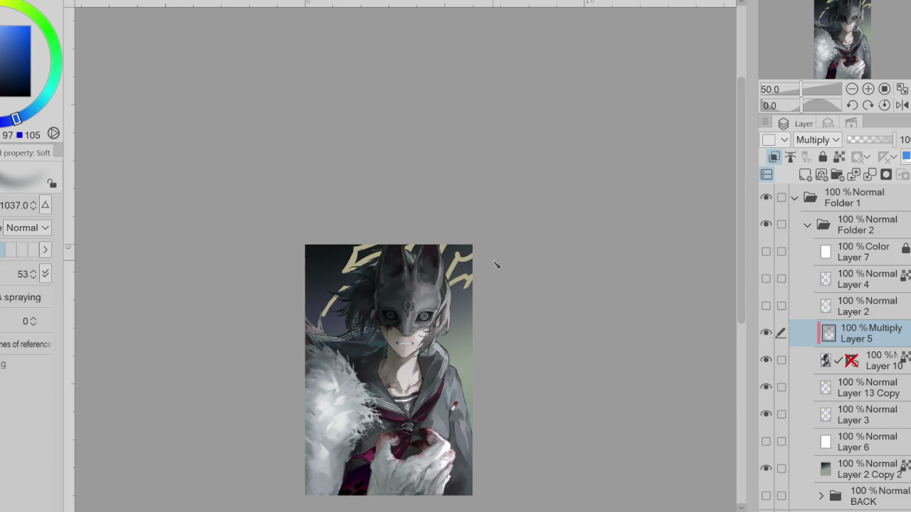
scroll(484, 264, up, 2)
scroll(455, 260, up, 2)
scroll(434, 257, down, 5)
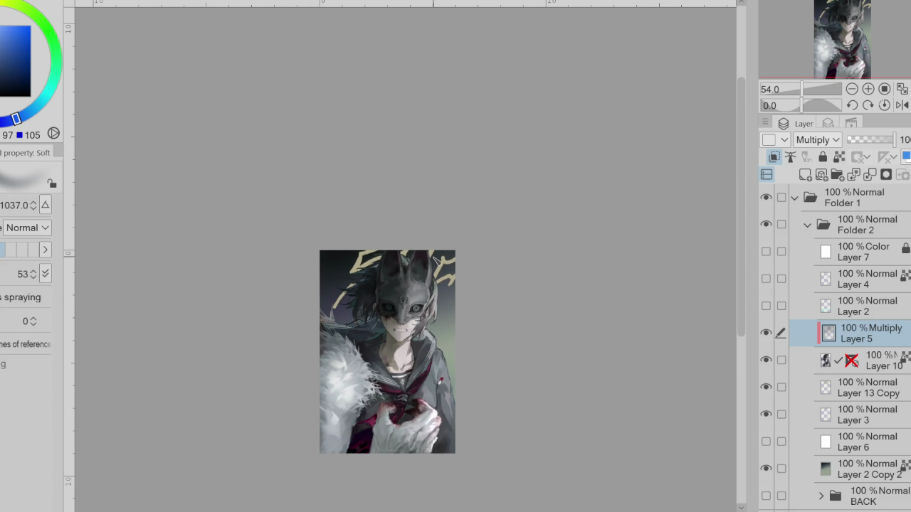
scroll(440, 258, down, 4)
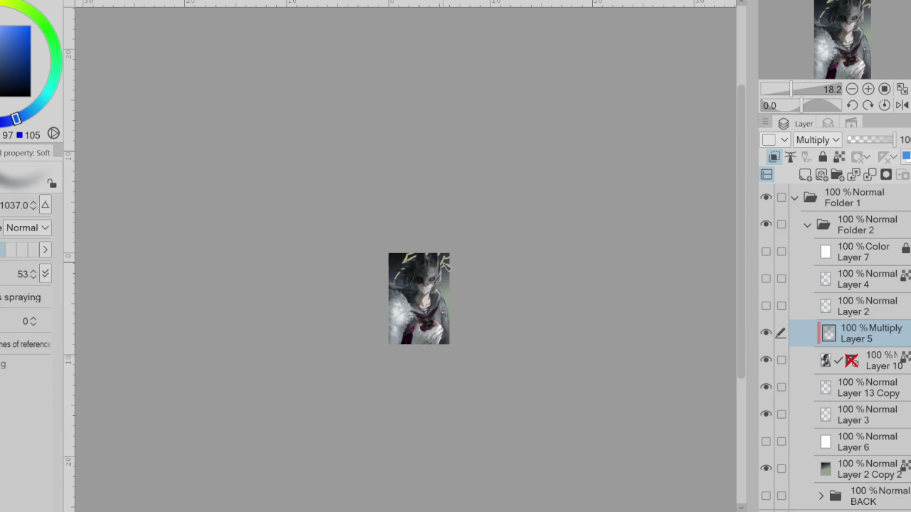
scroll(817, 139, down, 1)
scroll(817, 139, down, 1)
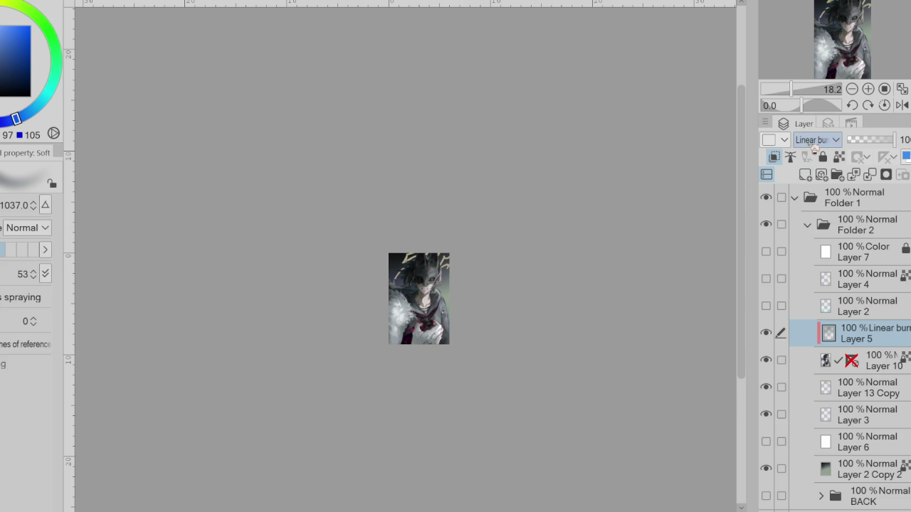
scroll(817, 140, up, 1)
scroll(498, 222, up, 1)
drag(848, 139, 855, 139)
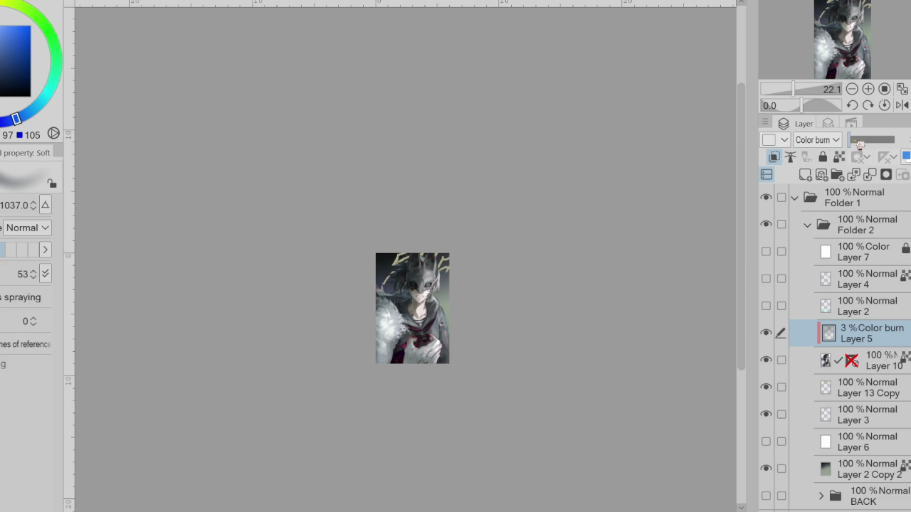
scroll(448, 269, up, 2)
scroll(404, 277, up, 3)
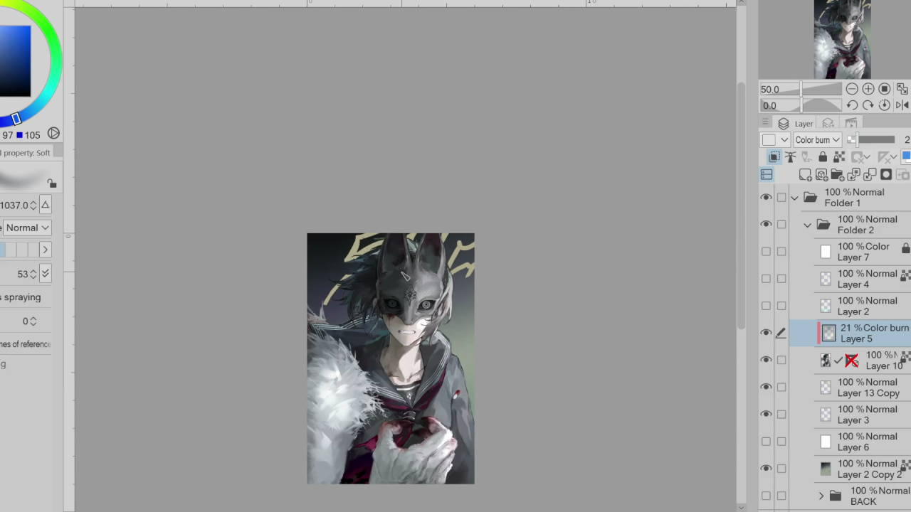
- Hide Layer 5, select Layer 10 and lasso the area around the mask's left eye
scroll(404, 276, up, 2)
scroll(407, 285, up, 2)
click(766, 333)
click(891, 362)
key(m)
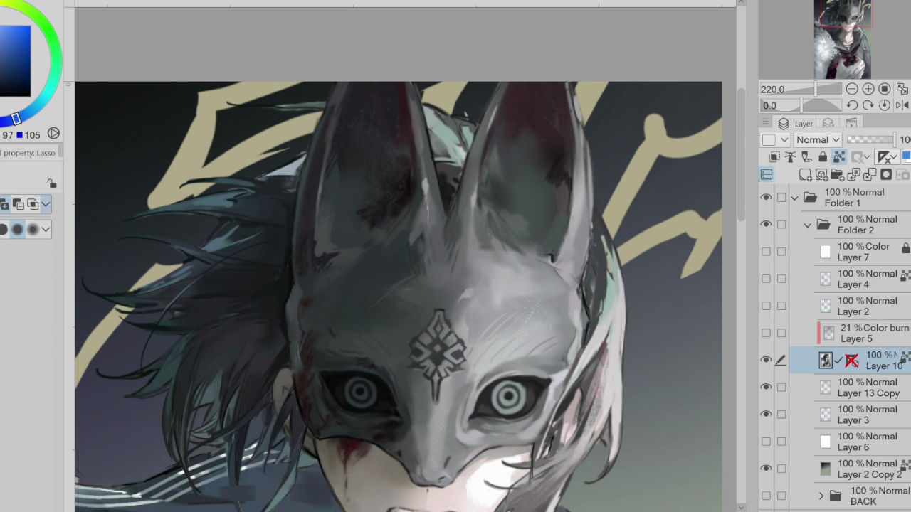
drag(409, 421, 413, 424)
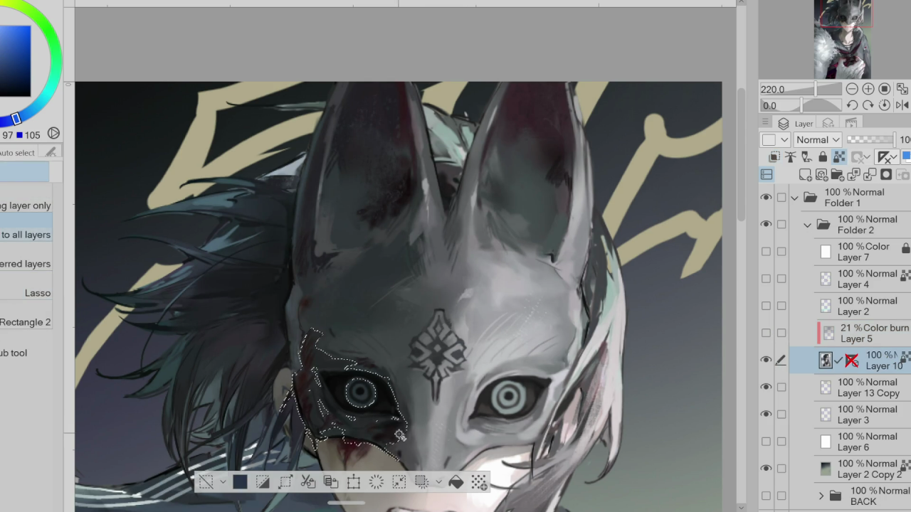
- Airbrush dark grey inside the selection around the left eye, then deselect
alt+click(400, 427)
key(b)
alt+click(366, 432)
alt+click(412, 437)
drag(399, 427, 356, 441)
key(ctrl+d)
- Check Layer 5's settings, keep it hidden, and reselect Layer 10
scroll(400, 344, down, 1)
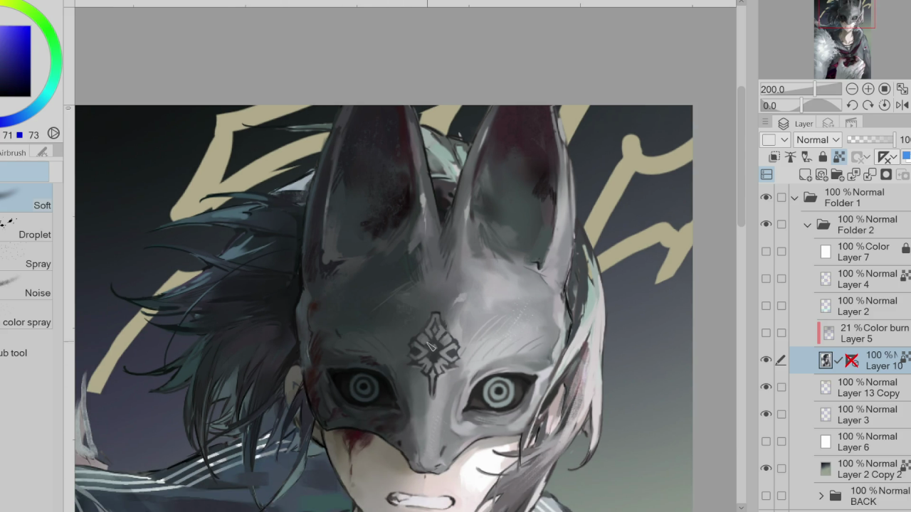
scroll(433, 359, down, 2)
scroll(421, 368, down, 3)
scroll(422, 369, down, 1)
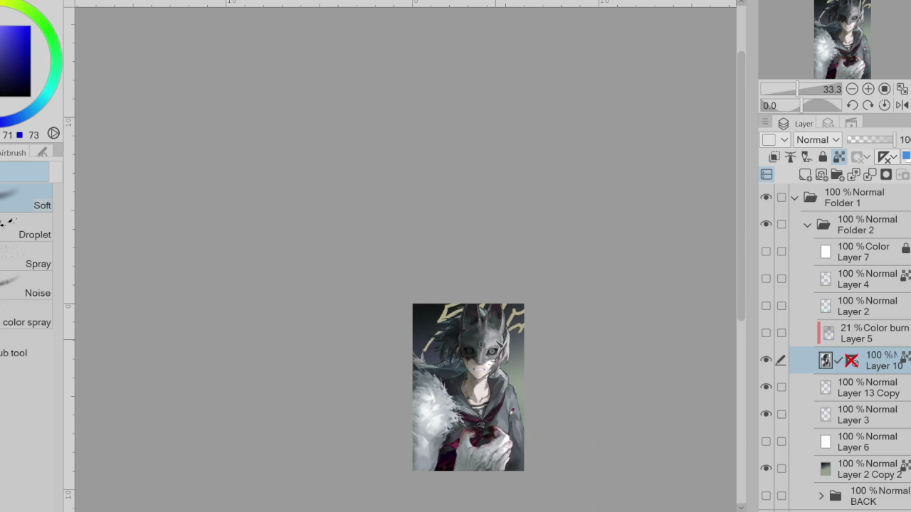
scroll(522, 320, down, 2)
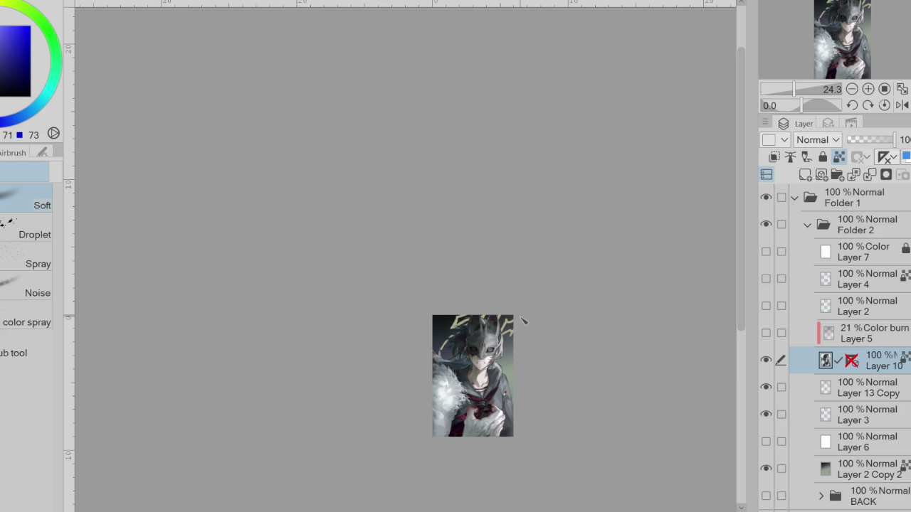
click(852, 340)
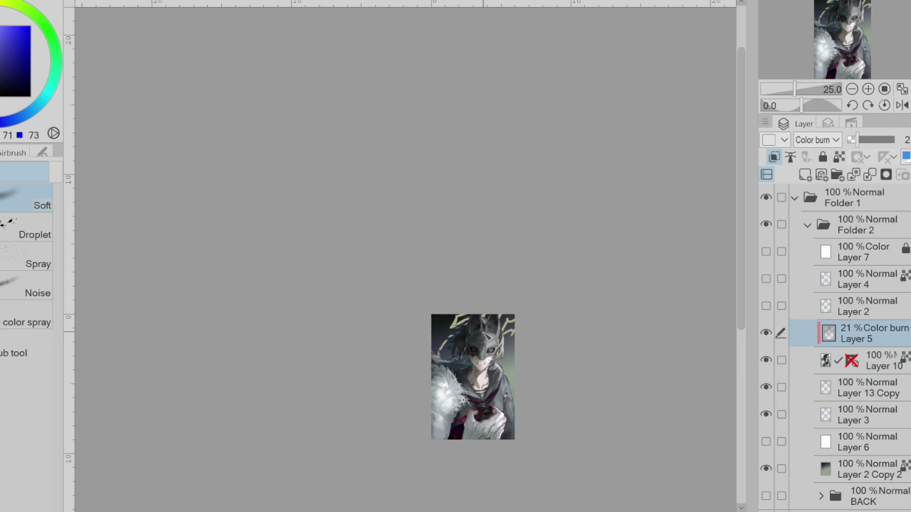
scroll(484, 334, up, 1)
click(766, 333)
click(879, 359)
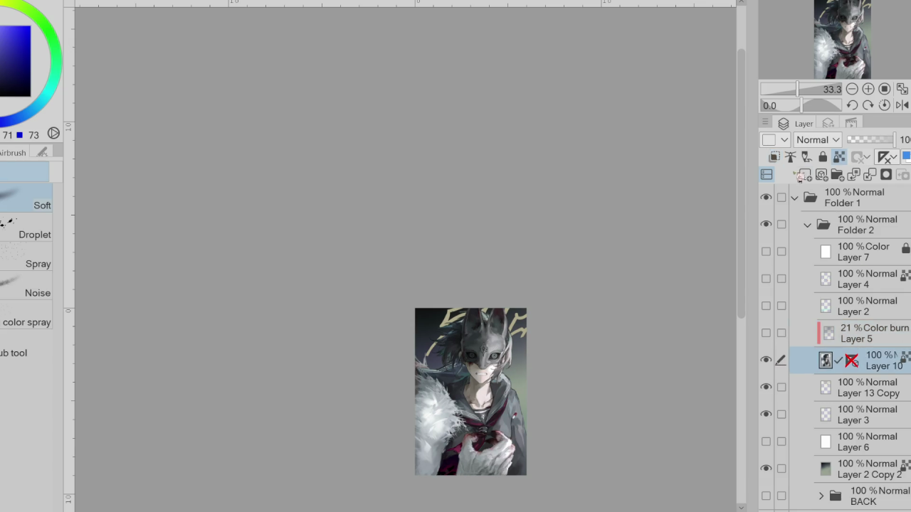
- Add Layer 8 clipped to Layer 10 and lasso-fill the mask's left half dark grey
click(805, 174)
key(p)
click(773, 157)
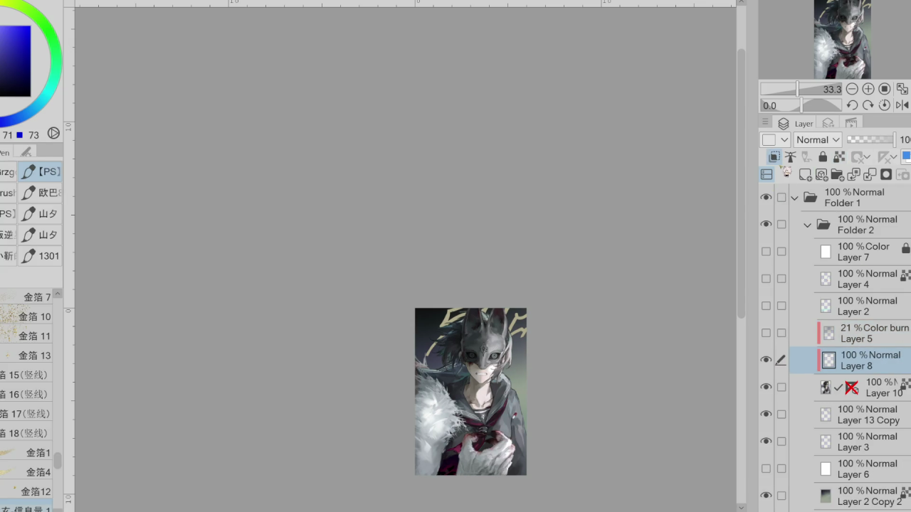
key(g)
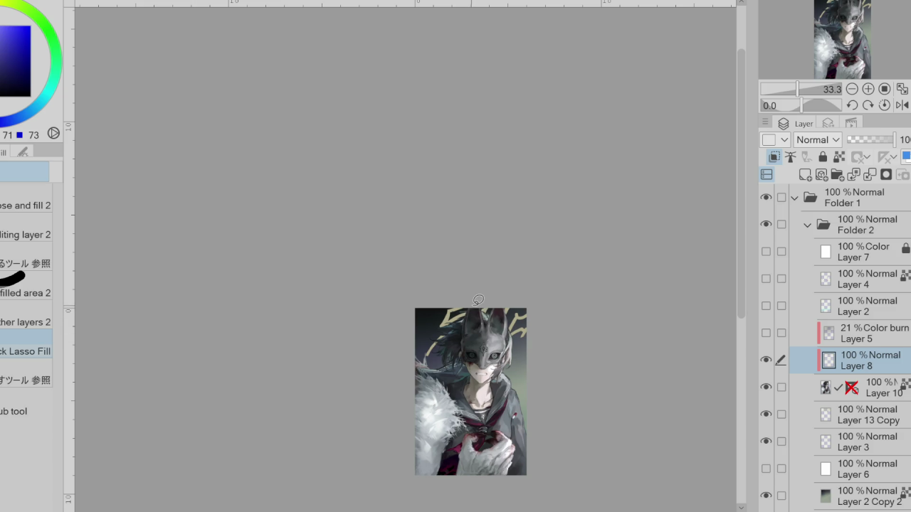
drag(466, 346, 490, 318)
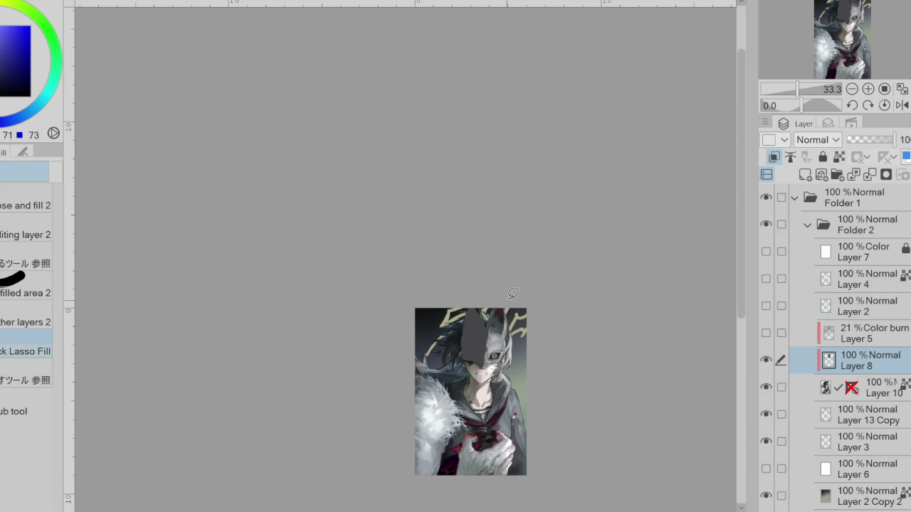
- Paint the mask's right side dark grey with a soft blurry pen
key(e)
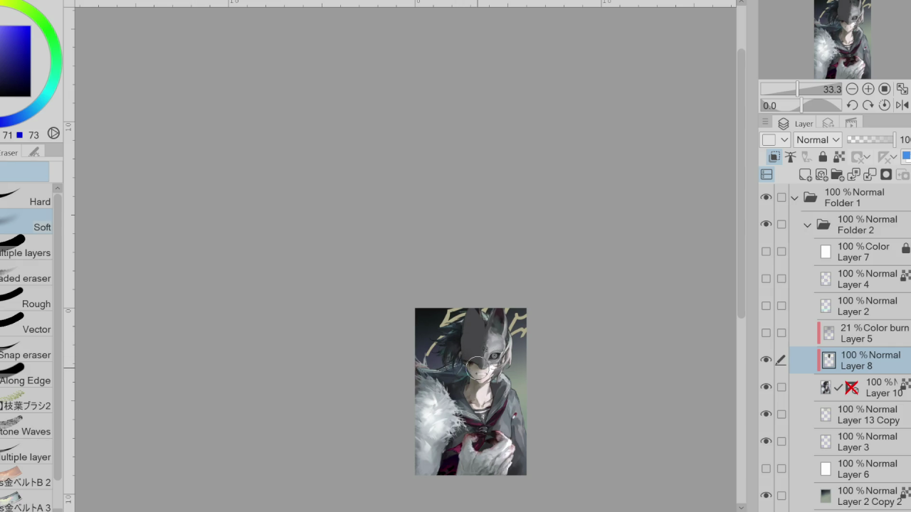
key(p)
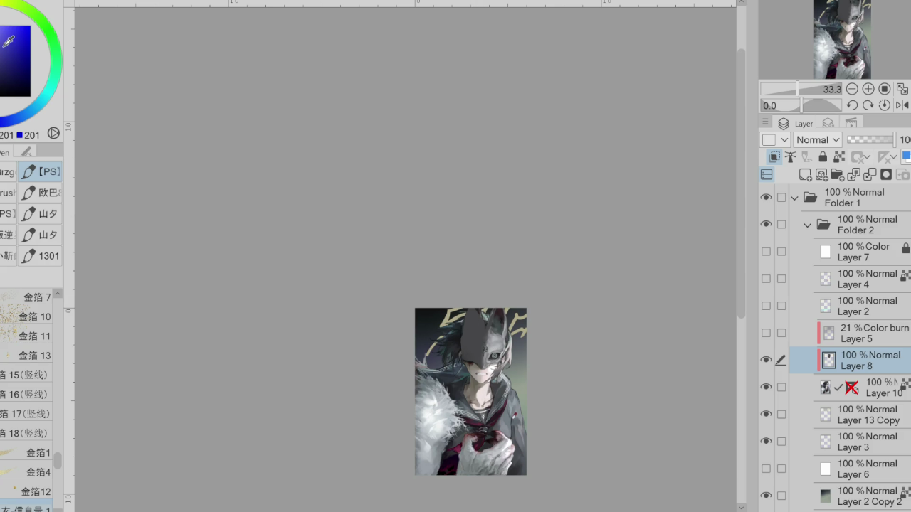
key(b)
key(comma)
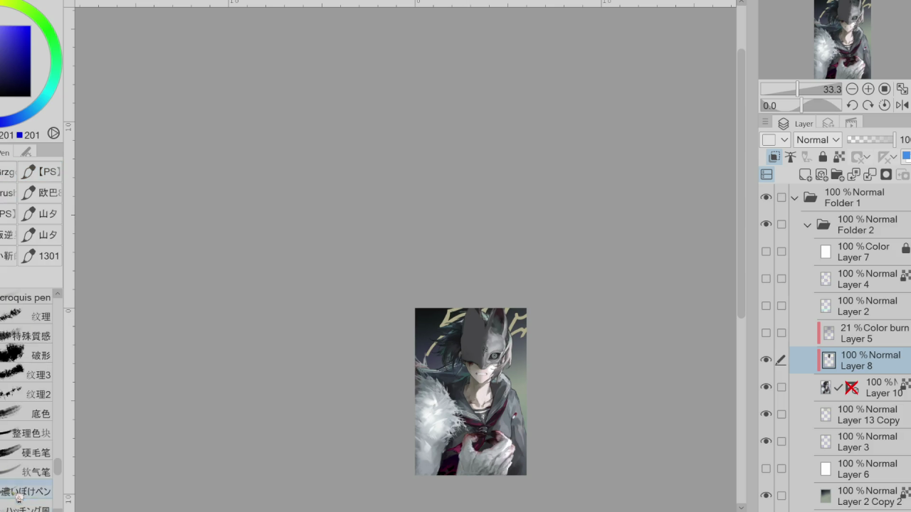
alt+click(482, 322)
mouse_move(477, 307)
mouse_down()
mouse_move(484, 337)
mouse_move(479, 316)
mouse_move(467, 345)
mouse_up()
- Set Layer 8 to Overlay at 48% opacity, toggling it to compare the mask
scroll(818, 140, down, 1)
scroll(818, 140, down, 1)
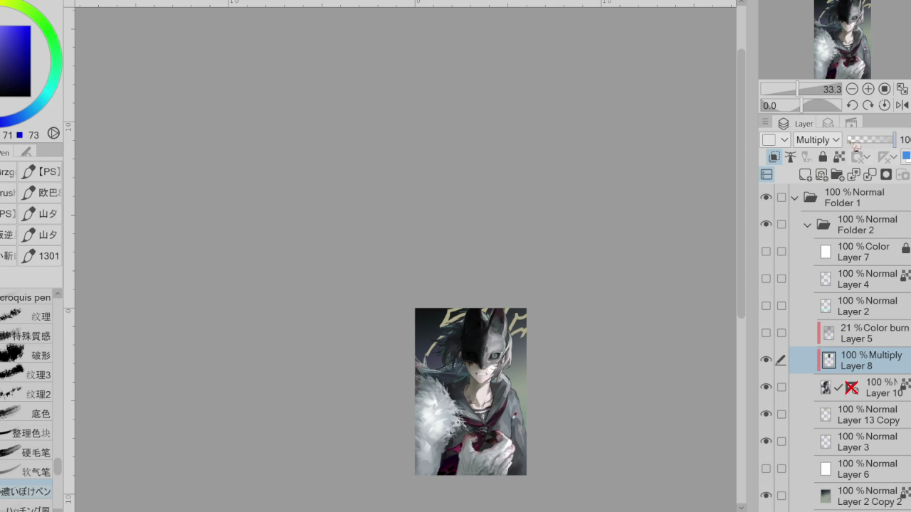
drag(855, 141, 862, 141)
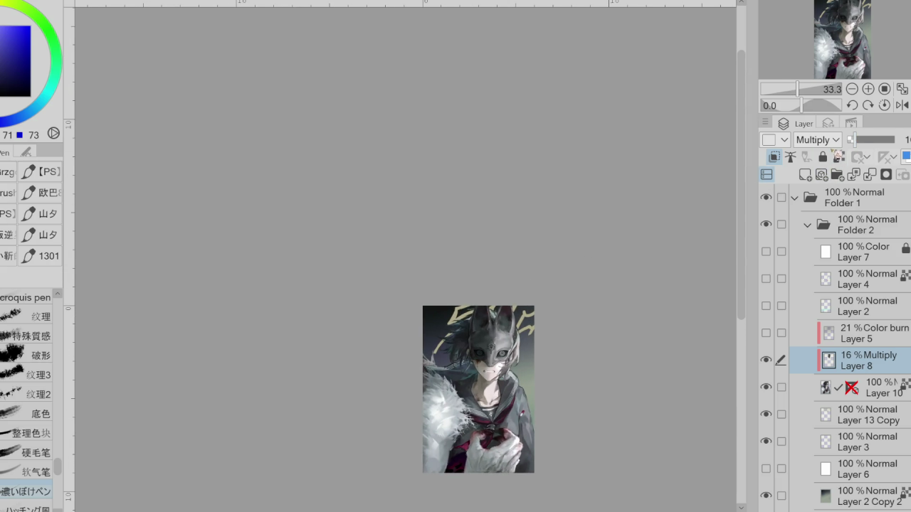
scroll(830, 143, down, 2)
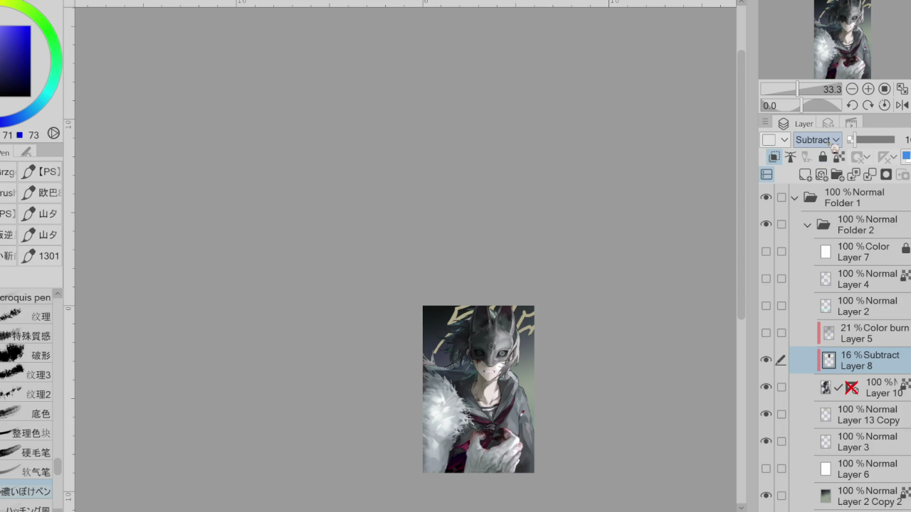
scroll(829, 140, down, 1)
drag(851, 140, 869, 141)
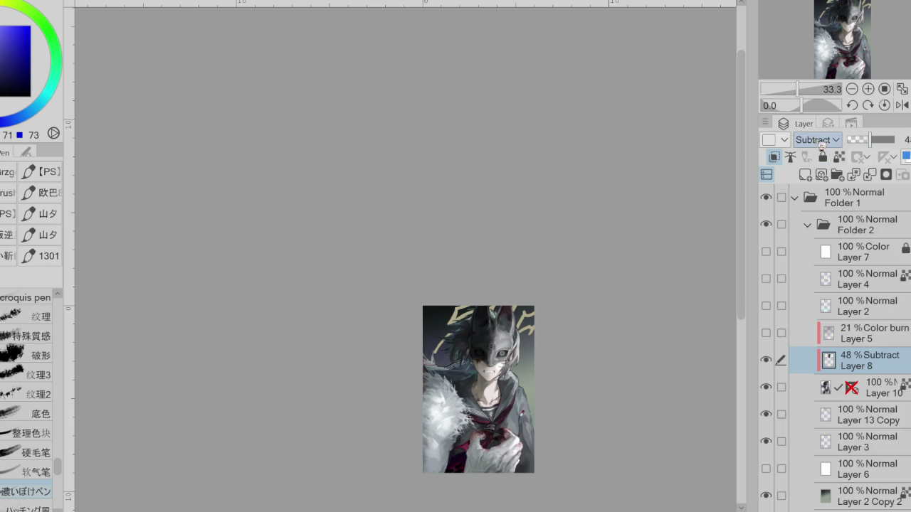
scroll(822, 141, down, 3)
scroll(822, 141, down, 1)
scroll(822, 142, down, 1)
scroll(823, 143, down, 1)
scroll(822, 144, down, 3)
click(769, 361)
click(769, 361)
click(770, 361)
click(770, 361)
scroll(549, 309, down, 2)
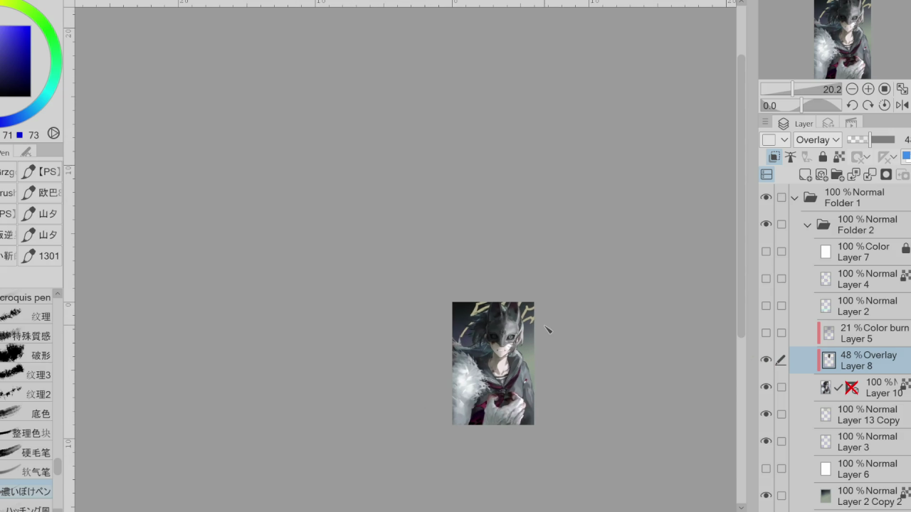
- Show Layer 5 again and lower its Color burn opacity to 15%
click(772, 334)
scroll(514, 341, up, 1)
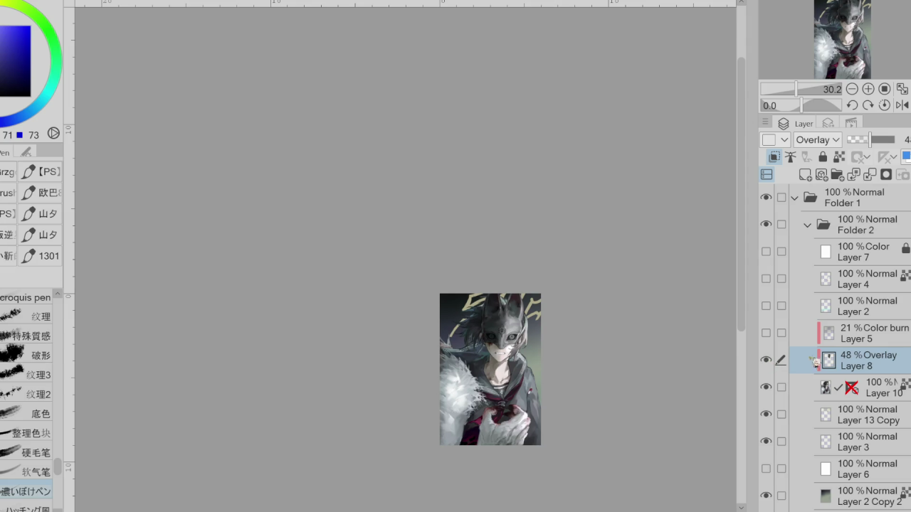
click(778, 333)
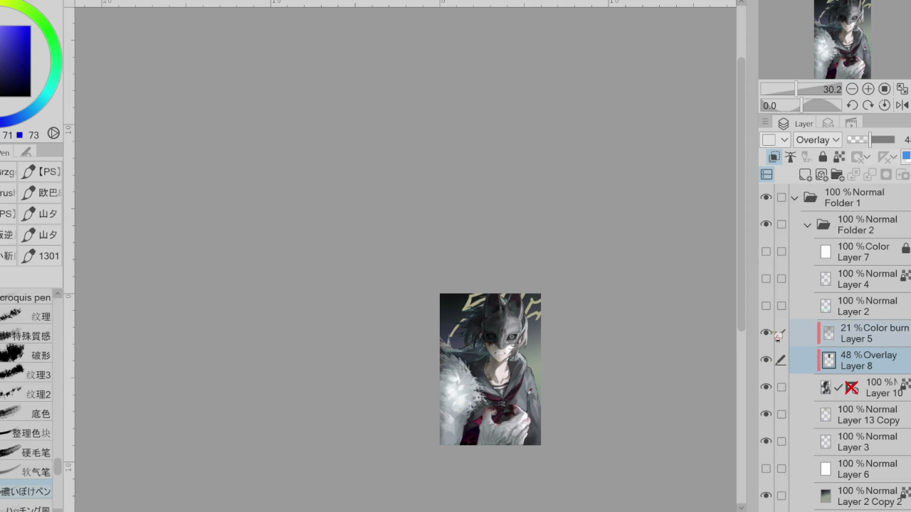
click(825, 339)
drag(866, 150, 862, 150)
click(766, 360)
click(767, 360)
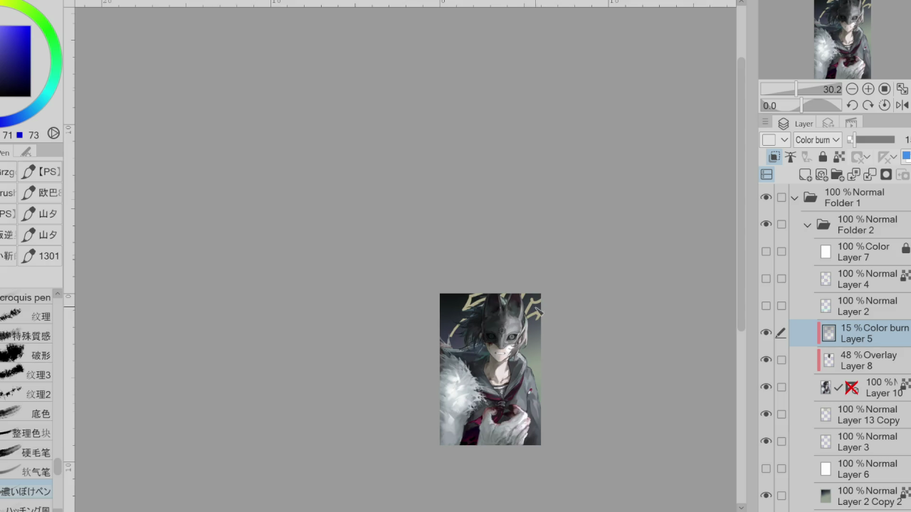
scroll(516, 310, up, 2)
scroll(508, 310, up, 3)
scroll(508, 311, up, 1)
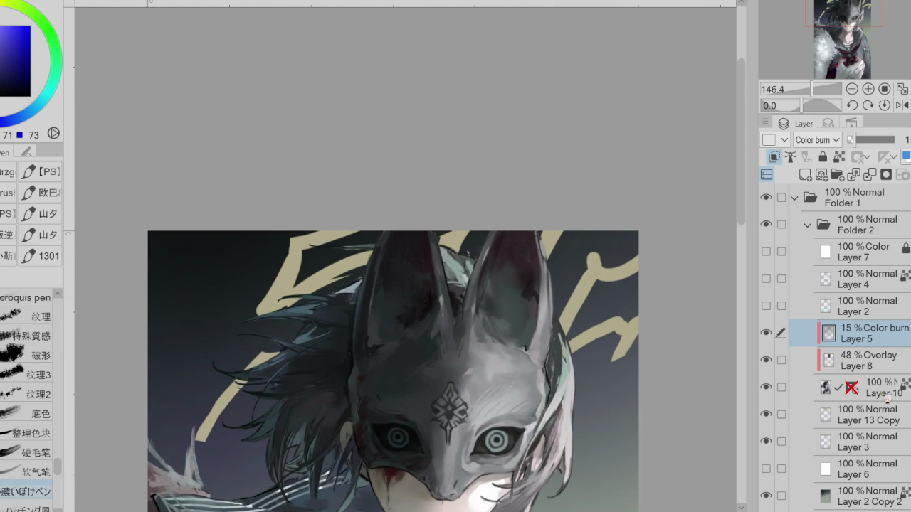
- Hide Layers 5 and 8, then paint dark magenta shading inside and along the left ear on Layer 10
click(883, 388)
click(766, 332)
click(766, 360)
alt+click(430, 287)
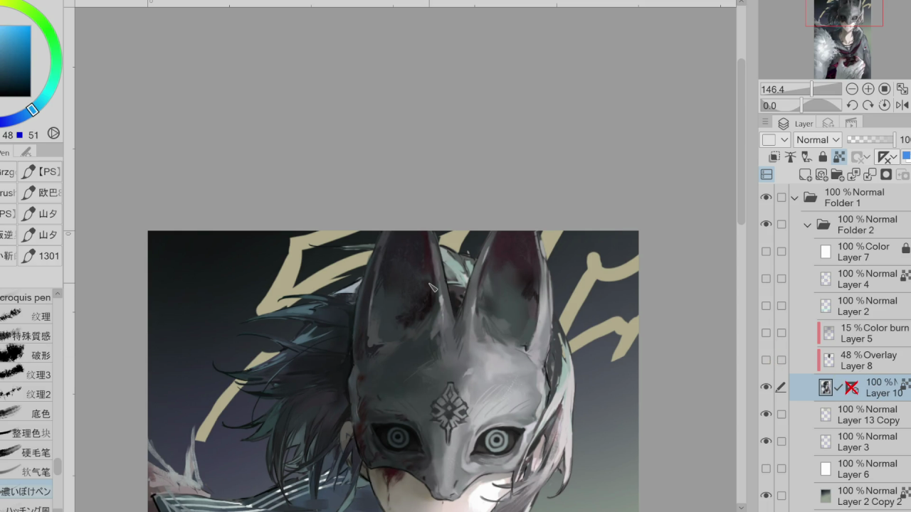
alt+click(445, 329)
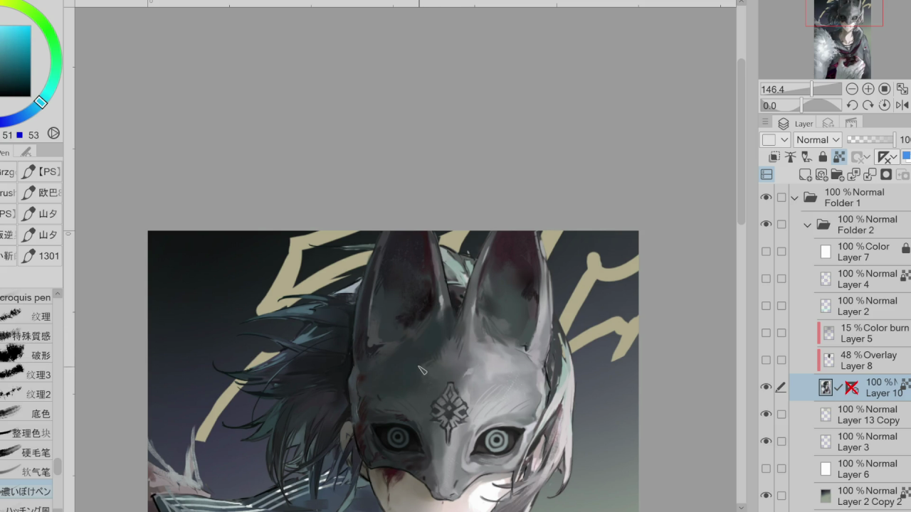
alt+click(386, 326)
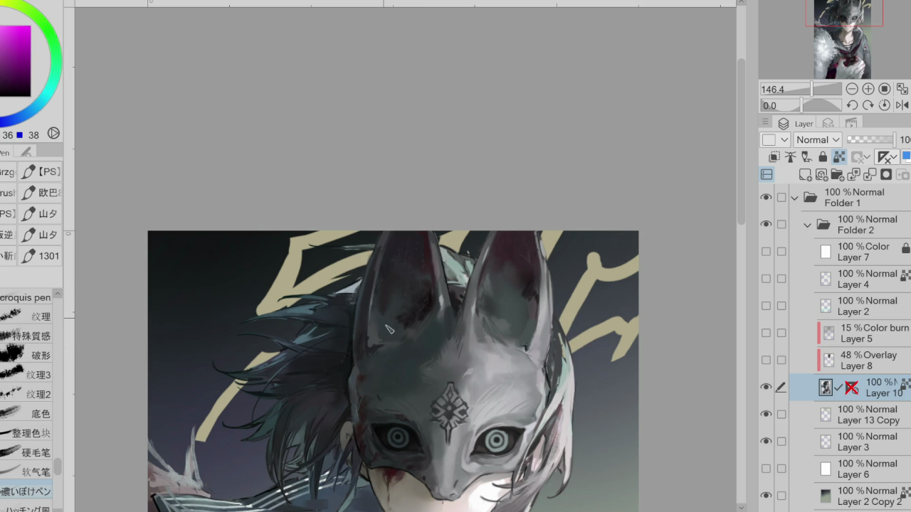
mouse_move(398, 297)
mouse_down()
mouse_move(393, 329)
mouse_move(374, 309)
mouse_up()
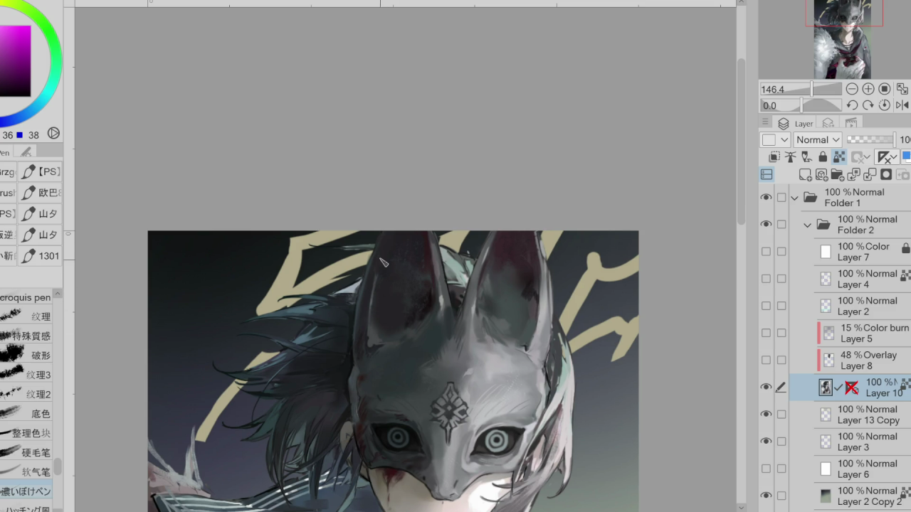
drag(373, 309, 372, 365)
drag(369, 286, 368, 322)
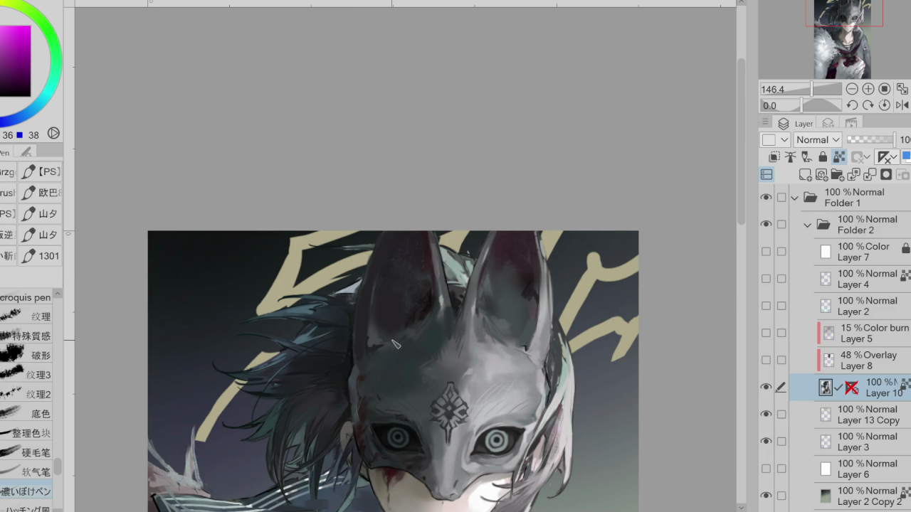
alt+click(374, 360)
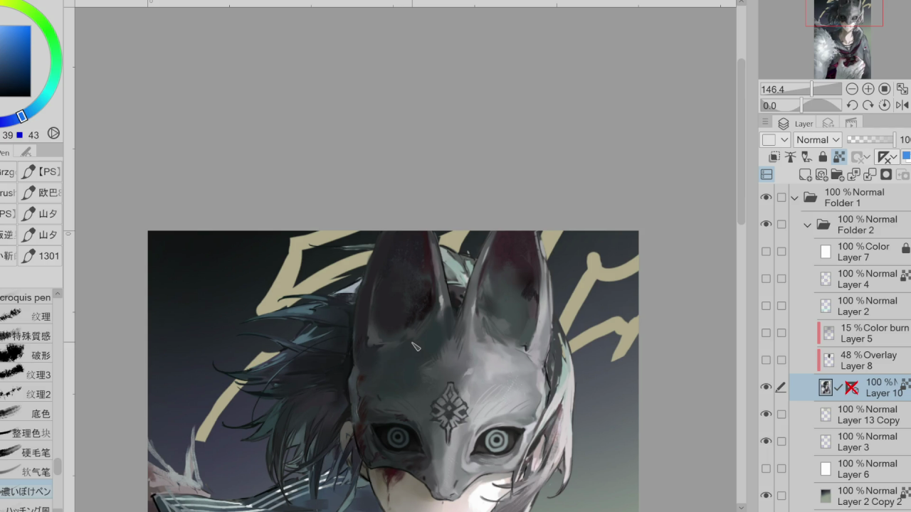
alt+click(417, 299)
key(b)
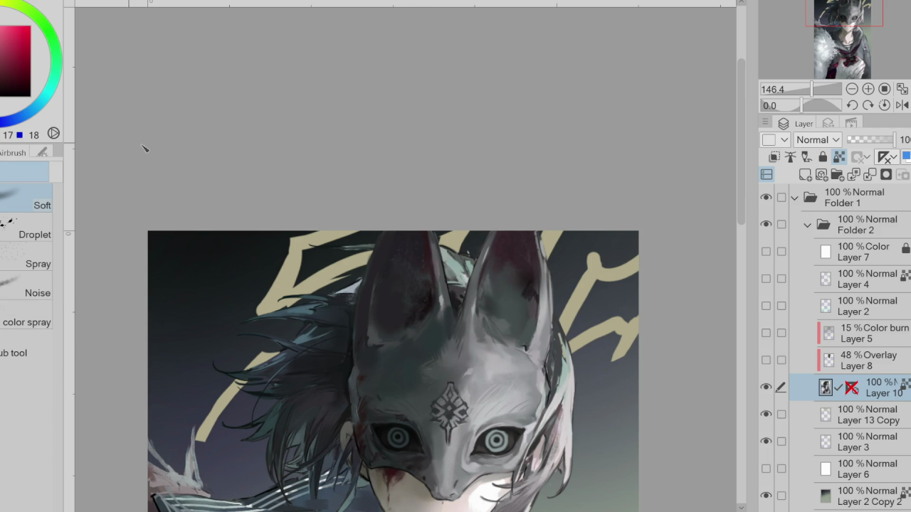
- Turn on the greyscale Color layer 7 and show and select Overlay Layer 8
click(772, 253)
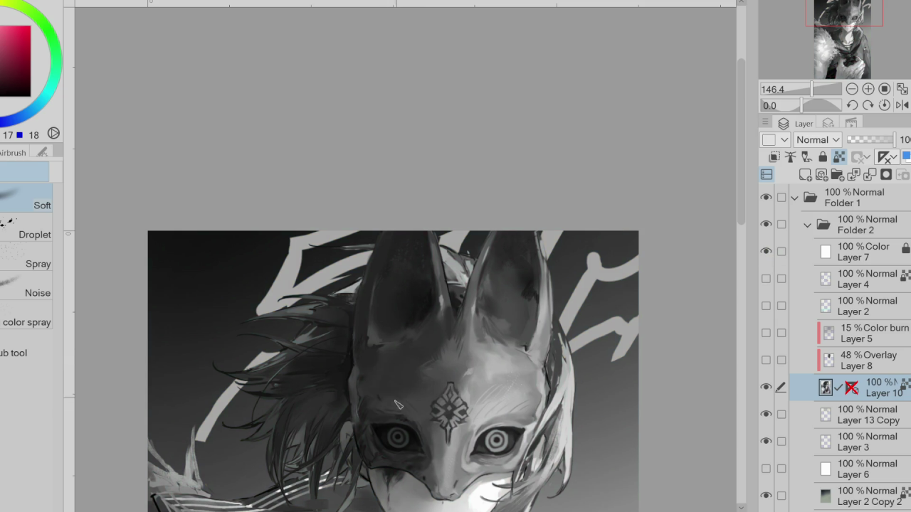
click(766, 361)
click(798, 367)
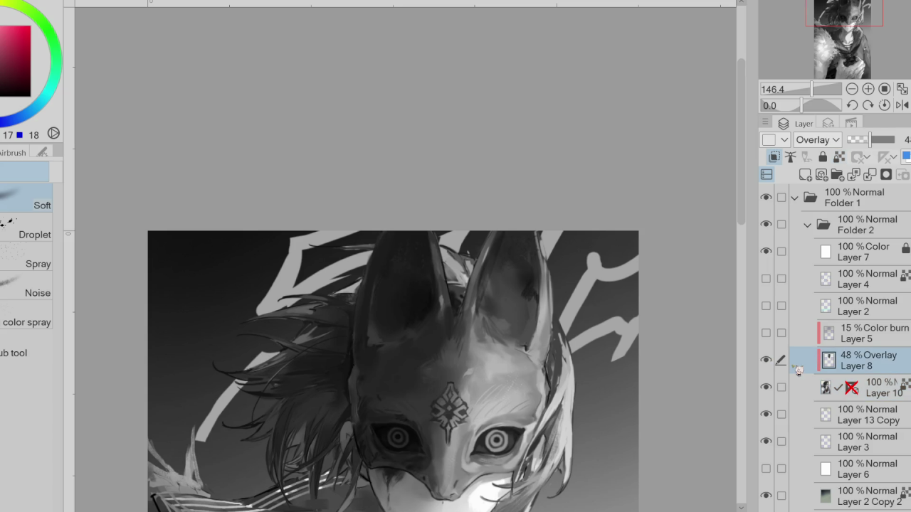
- Soft-erase Layer 8 to lighten the mask's right side near the mouth
scroll(402, 324, down, 1)
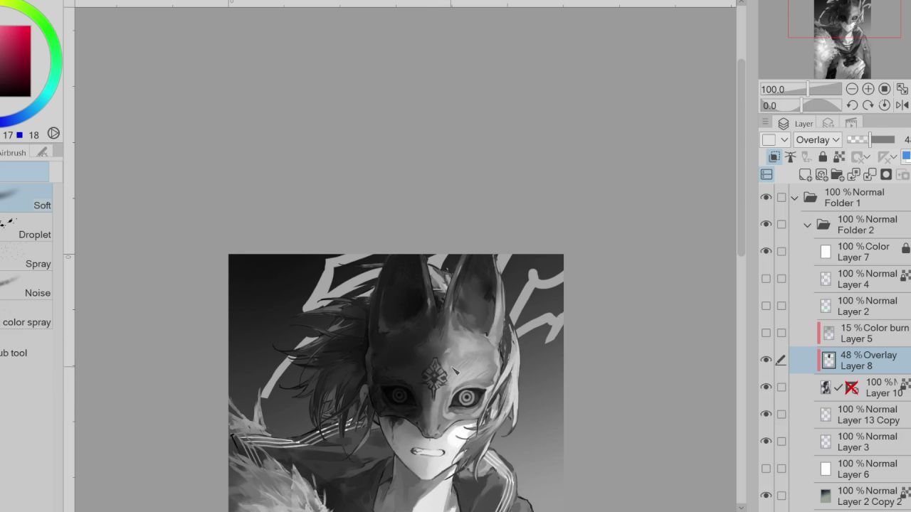
key(e)
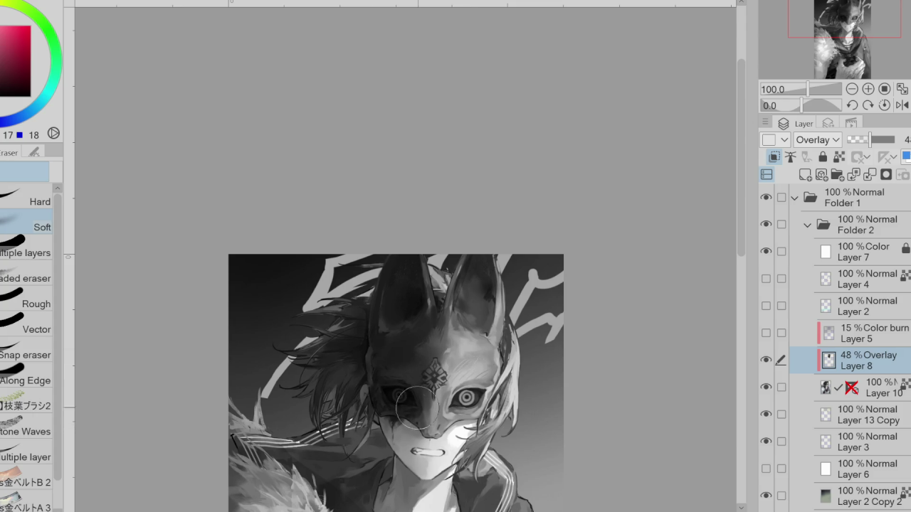
key(ctrl+minus)
key(ctrl+minus)
key(ctrl+minus)
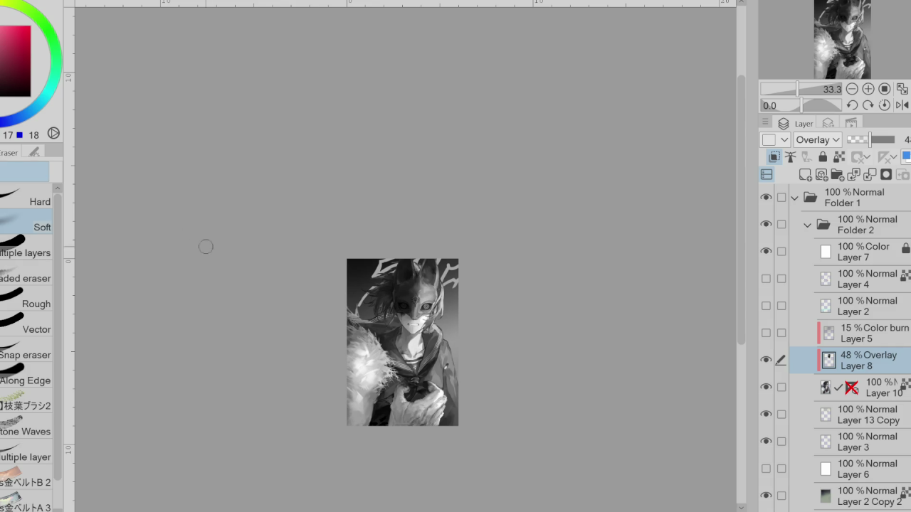
scroll(402, 306, up, 1)
scroll(402, 306, up, 1)
scroll(402, 306, up, 1)
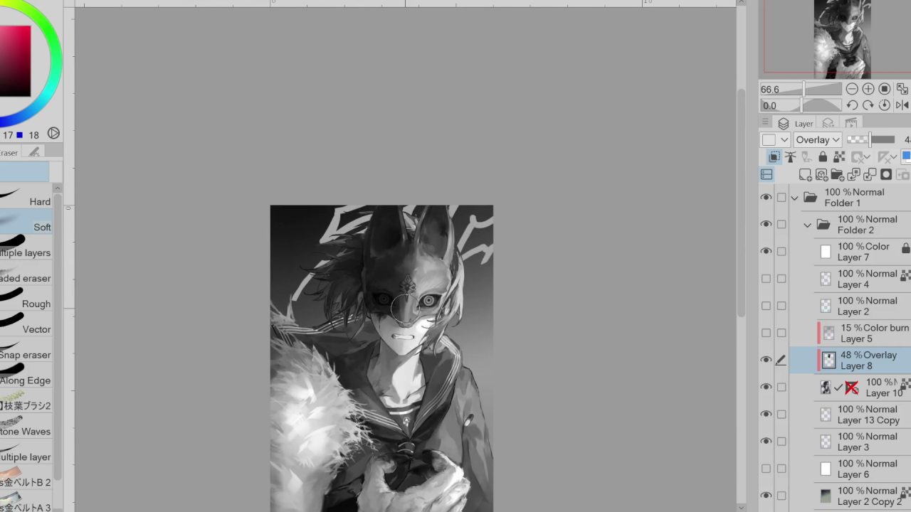
drag(417, 319, 425, 335)
- Add a new Layer 9 directly above Layer 5 and pick the pen
click(861, 306)
click(842, 330)
click(805, 175)
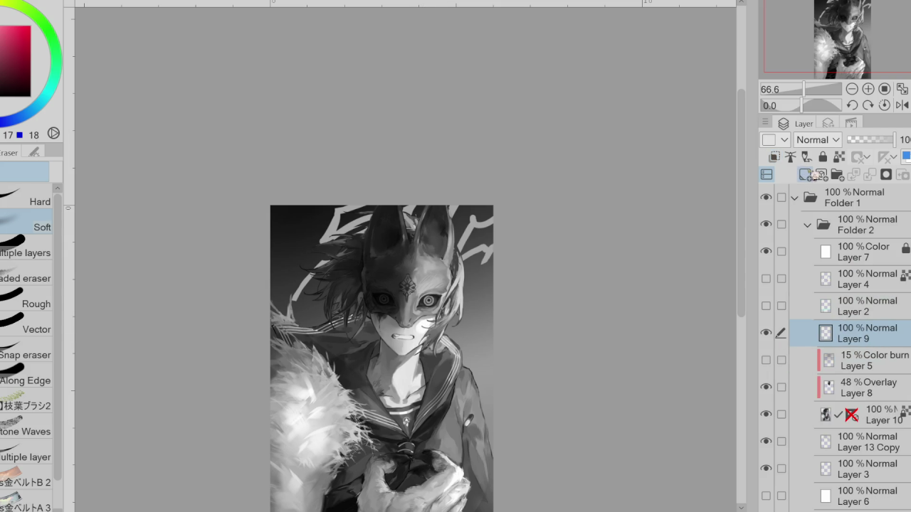
key(p)
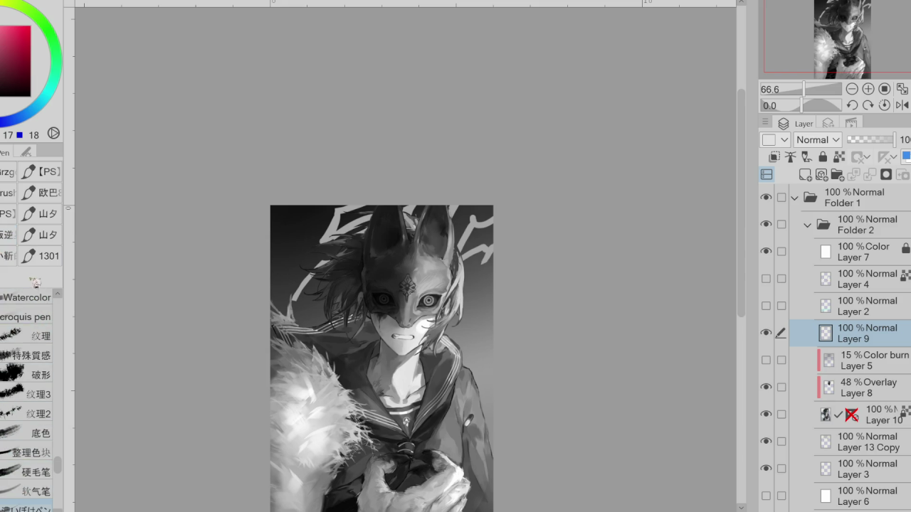
- Paint white glow strokes on the mask's left eye, then hide Layer 9 and select Layer 10
scroll(28, 370, up, 10)
drag(373, 306, 384, 309)
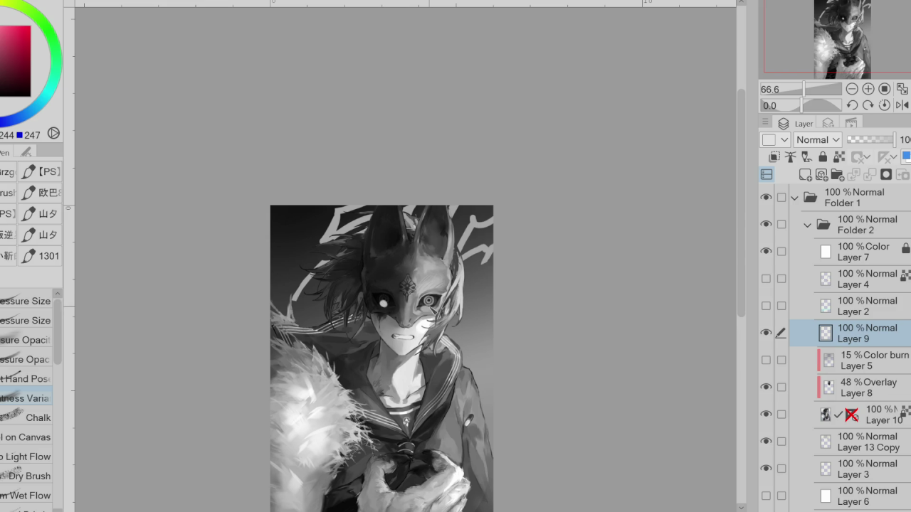
mouse_move(370, 301)
mouse_down()
mouse_move(393, 295)
mouse_move(390, 307)
mouse_up()
click(766, 332)
click(804, 414)
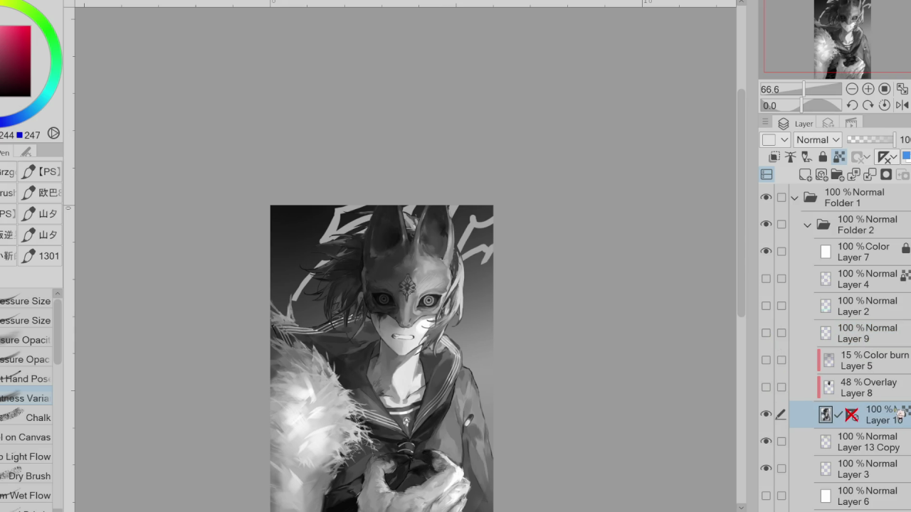
- Duplicate Layer 10 as a hidden Layer 10 Copy backup and return to Layer 10
key(ctrl+c)
key(ctrl+v)
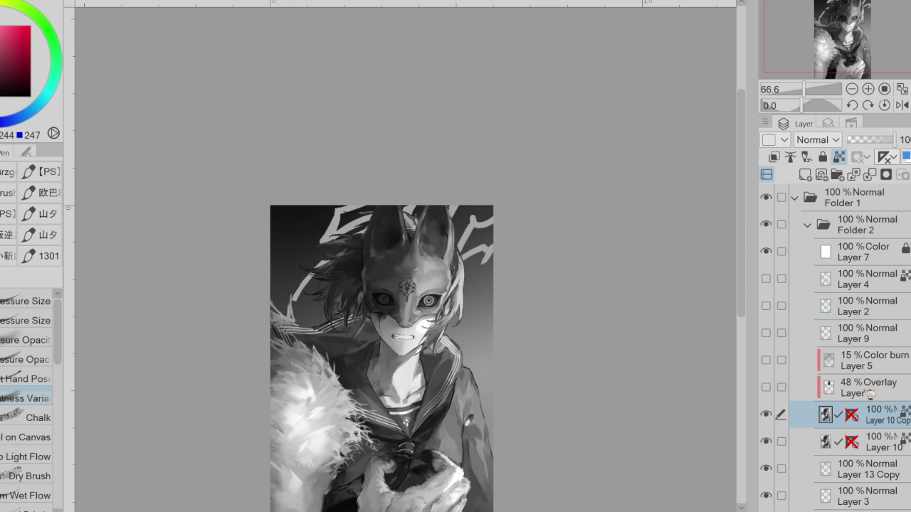
click(868, 391)
click(767, 388)
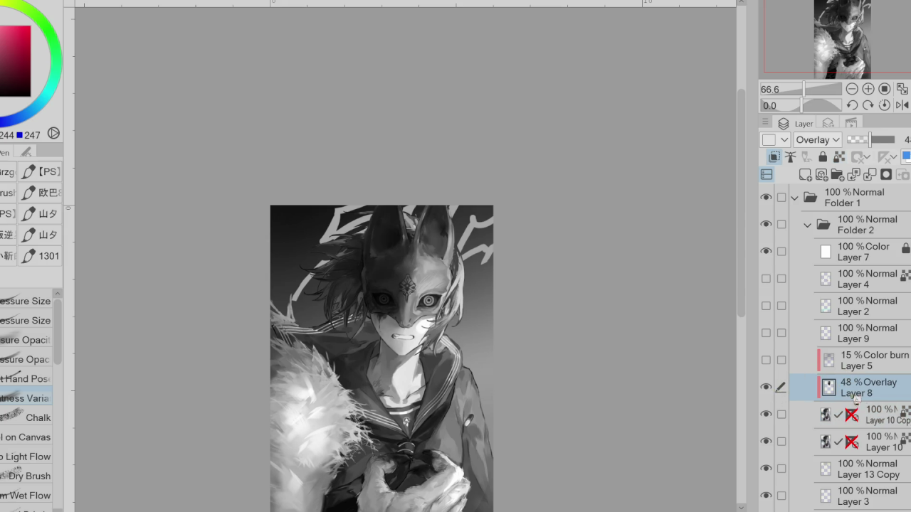
click(767, 388)
click(872, 414)
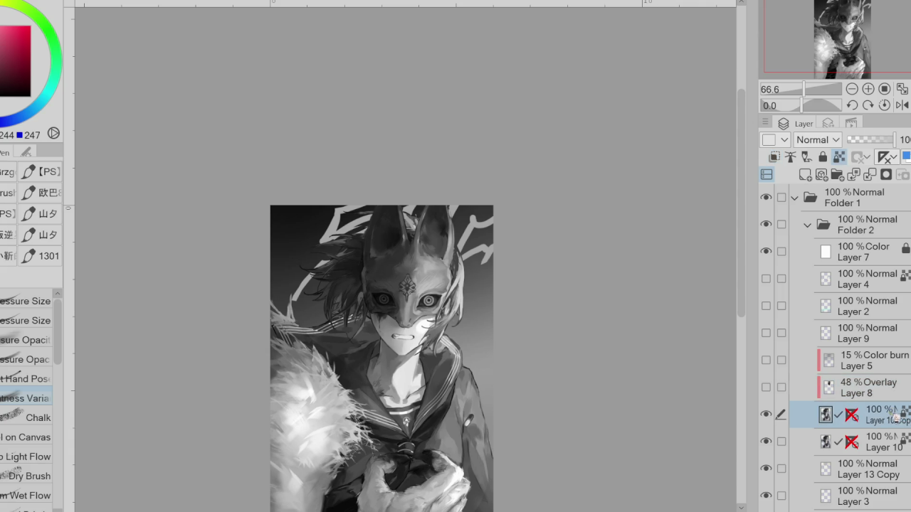
click(767, 414)
click(861, 433)
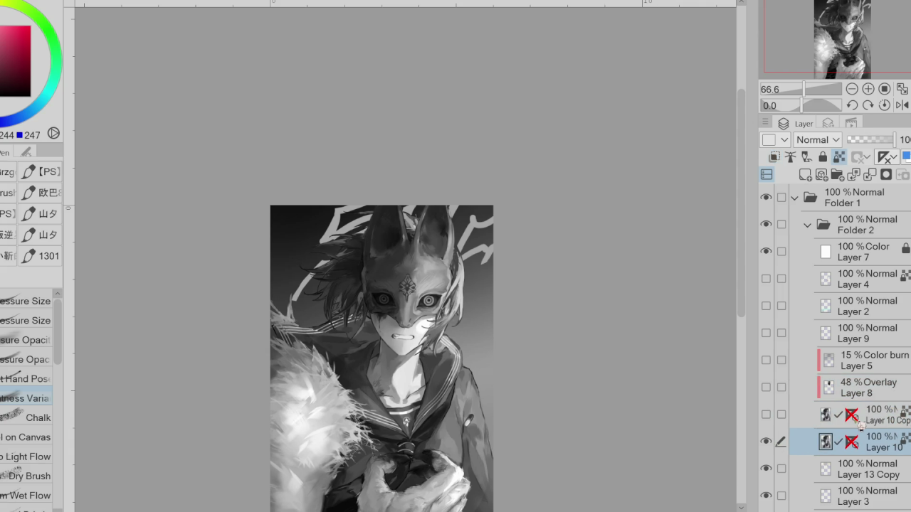
- Undo a stray white Quick Lasso fill, then lasso-select the whole fox mask including the nose
key(g)
drag(407, 195, 413, 307)
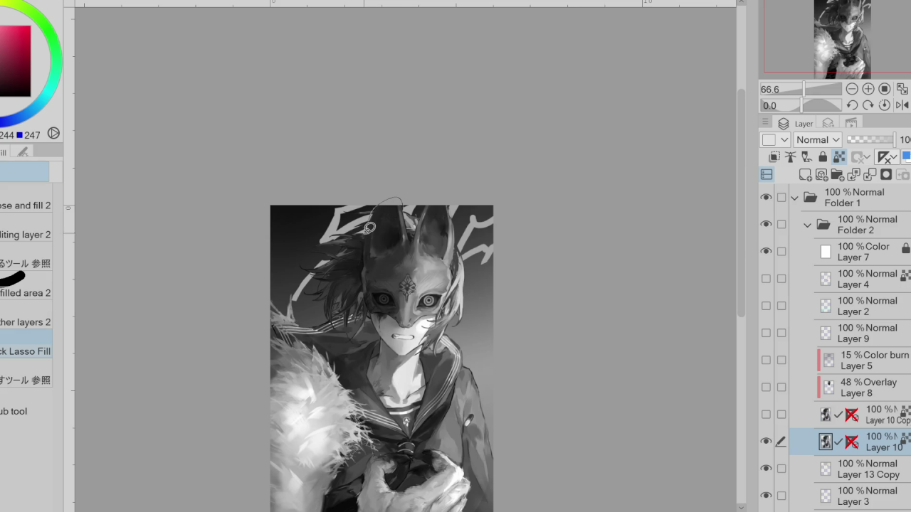
key(ctrl+alt+0)
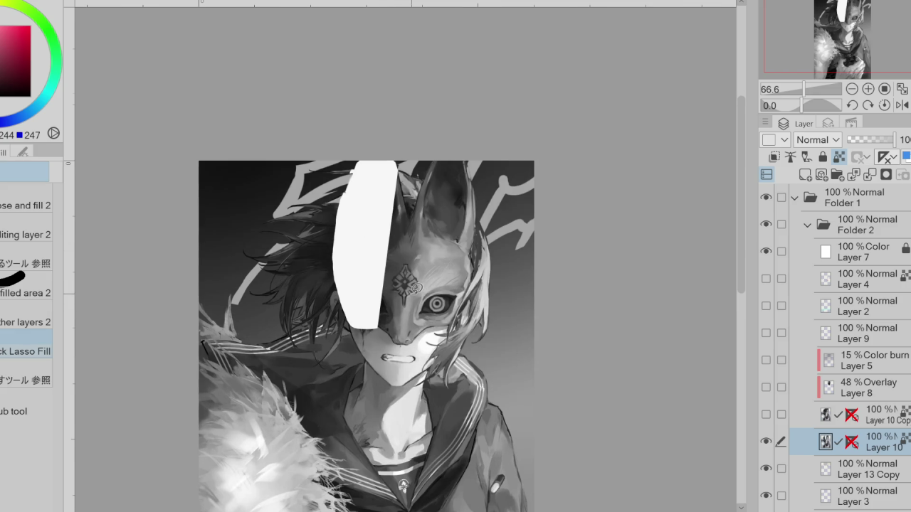
key(ctrl+z)
key(w)
mouse_move(364, 149)
mouse_down()
mouse_move(348, 303)
mouse_move(400, 340)
mouse_move(420, 341)
mouse_move(467, 311)
mouse_move(484, 260)
mouse_move(480, 171)
mouse_up()
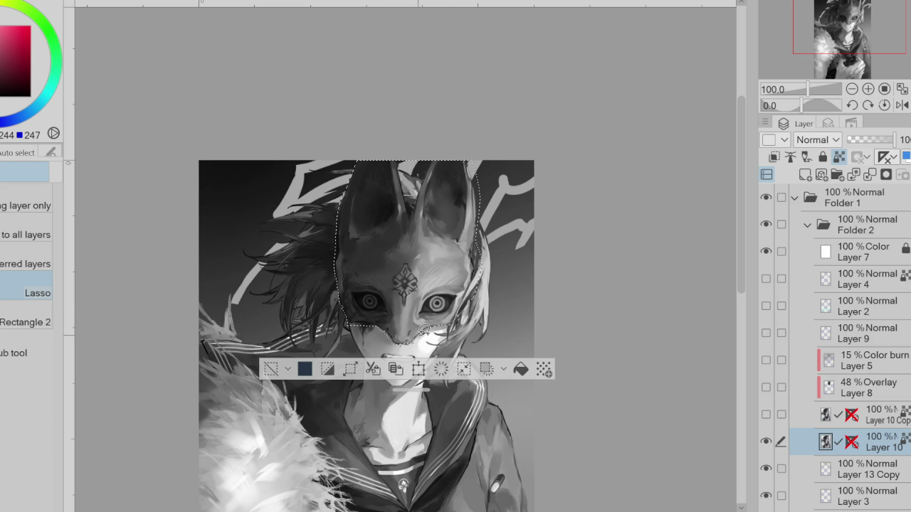
drag(408, 340, 413, 331)
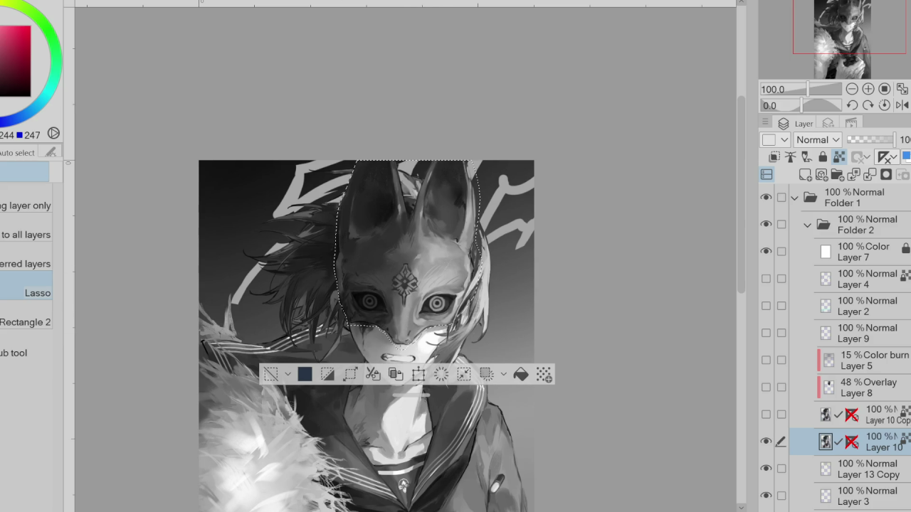
- Transform the selected fox mask a few pixels lower and confirm the new position
key(ctrl+t)
drag(472, 337, 472, 341)
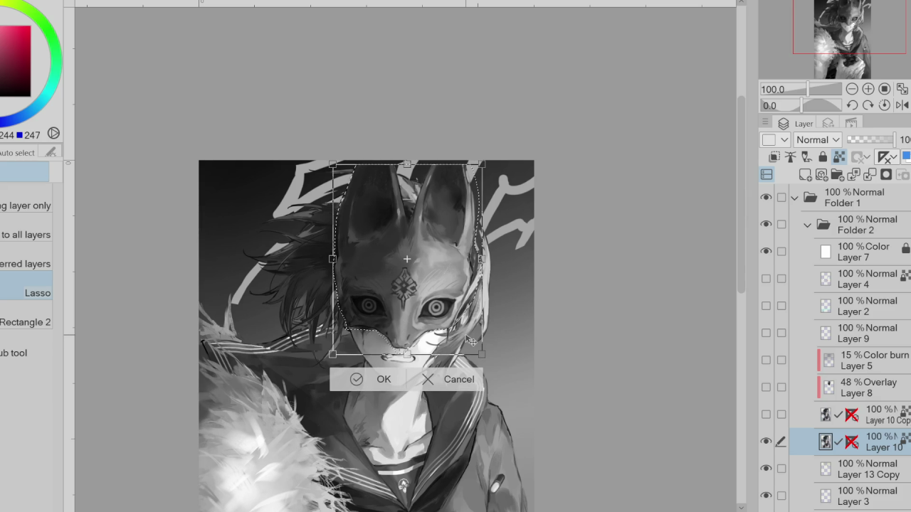
click(367, 381)
click(274, 388)
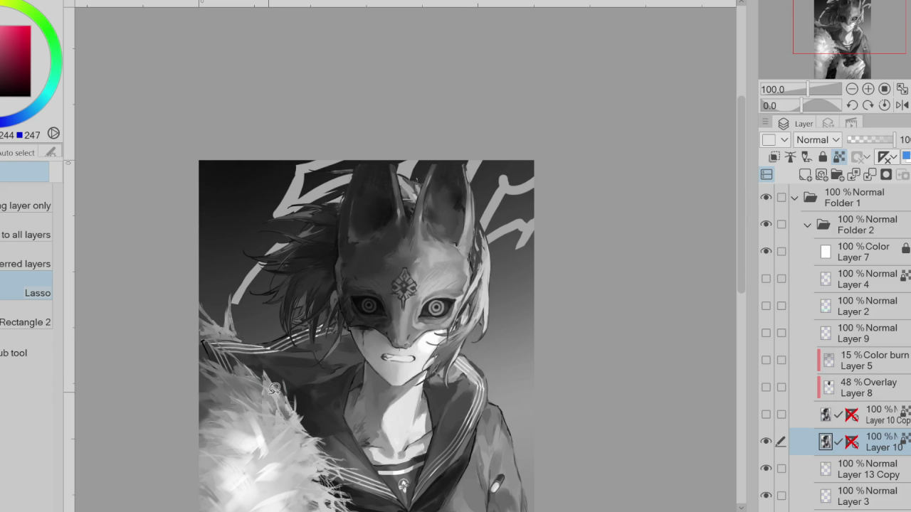
key(ctrl+z)
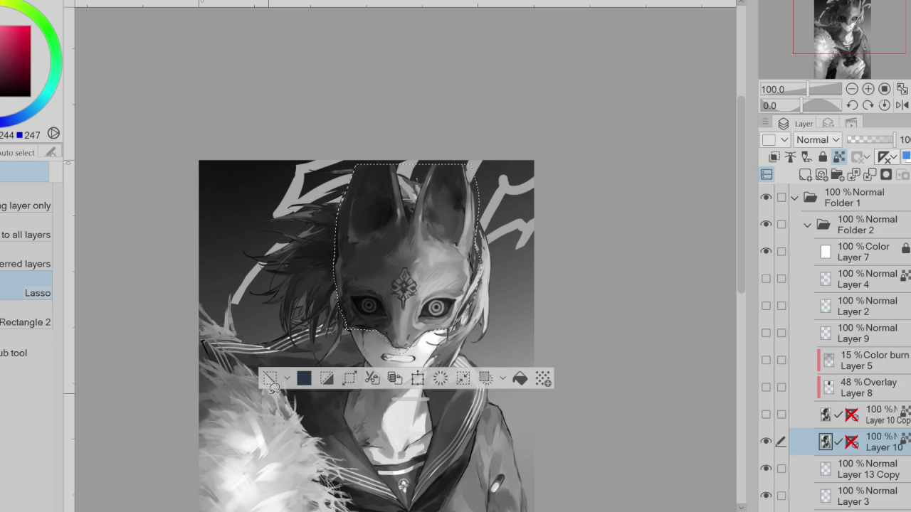
key(ctrl+t)
scroll(427, 338, up, 1)
drag(432, 341, 432, 345)
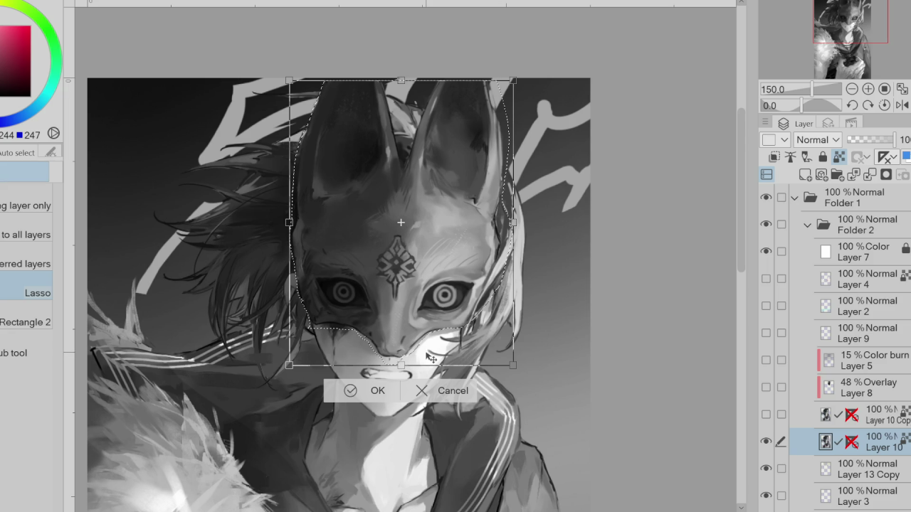
click(352, 391)
click(278, 384)
- Switch to Liquify, zoom out, and hide Color Layer 7 to restore full colour
key(j)
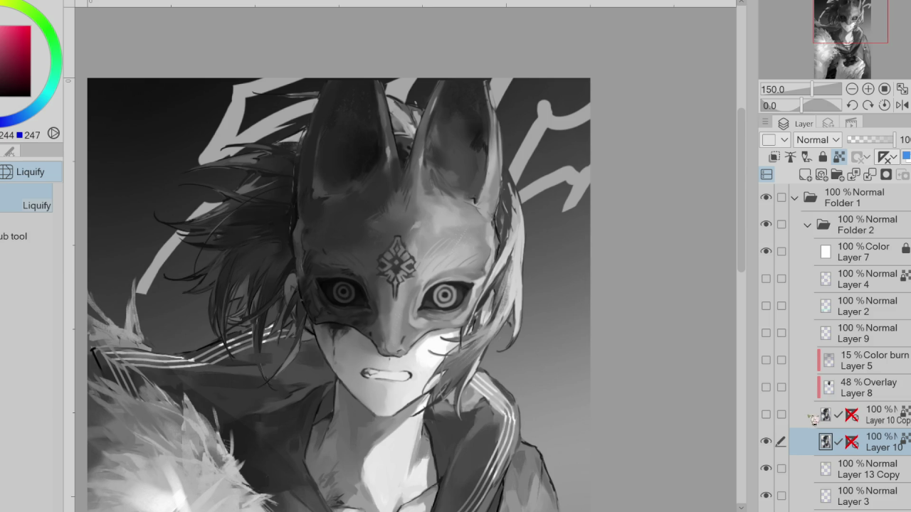
key(ctrl+minus)
key(ctrl+minus)
click(766, 251)
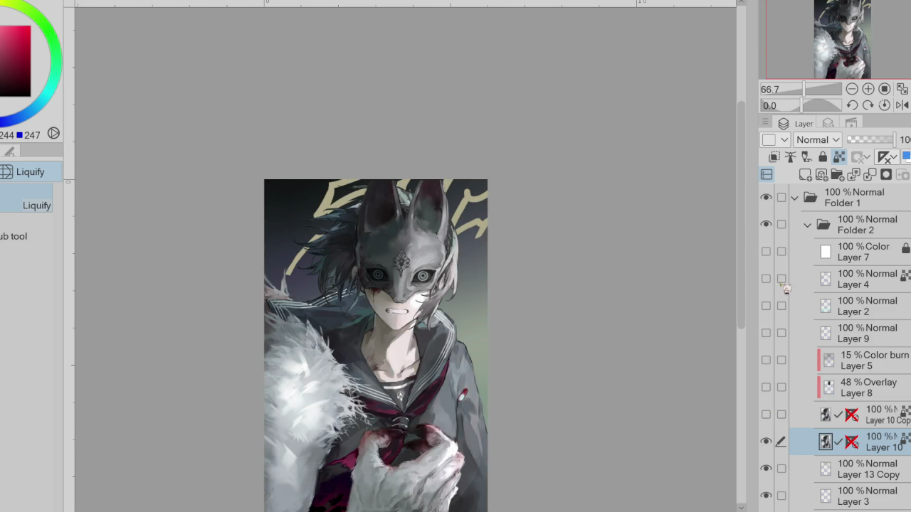
- Show the white Layer 6 as a backdrop and zoom in to 150%
click(766, 441)
click(766, 442)
scroll(870, 441, down, 1)
scroll(840, 356, down, 5)
click(766, 370)
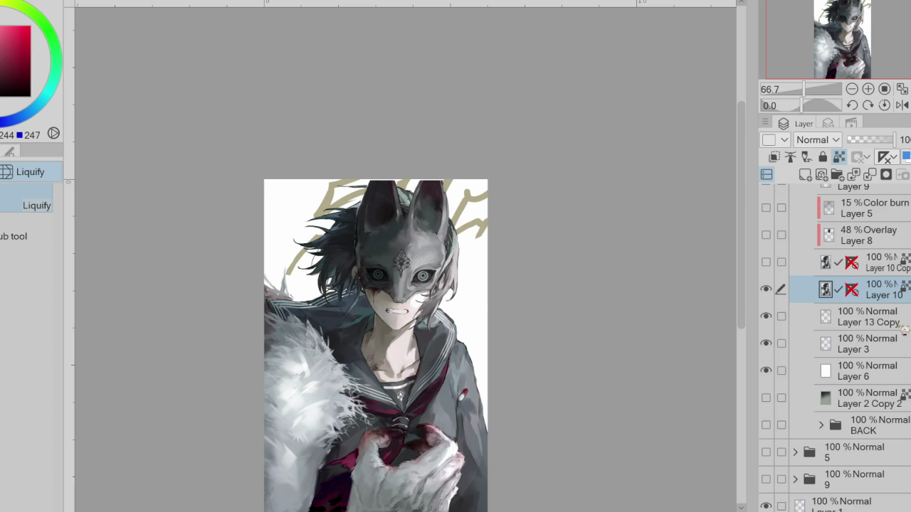
key(ctrl+plus)
scroll(477, 206, up, 1)
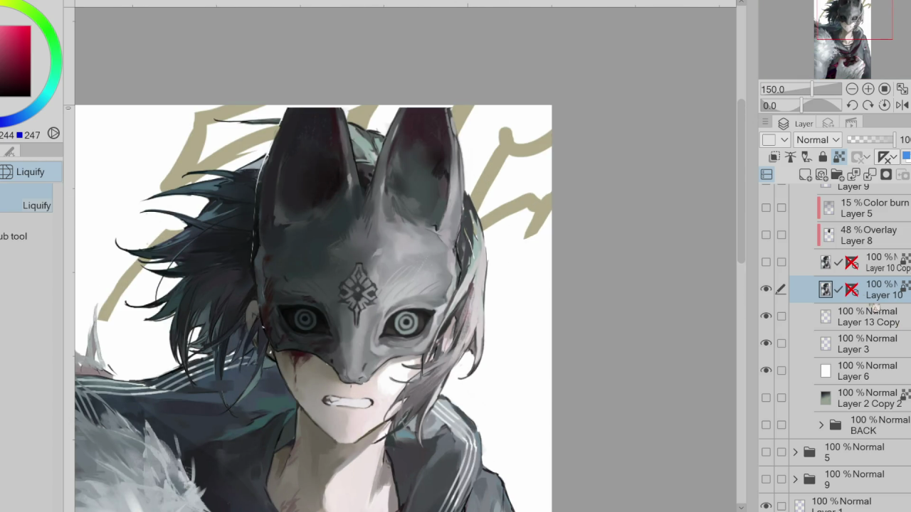
- Add a new raster Layer 11 above Layer 13 Copy and pick the Pen tool
click(873, 306)
key(ctrl+shift+n)
key(p)
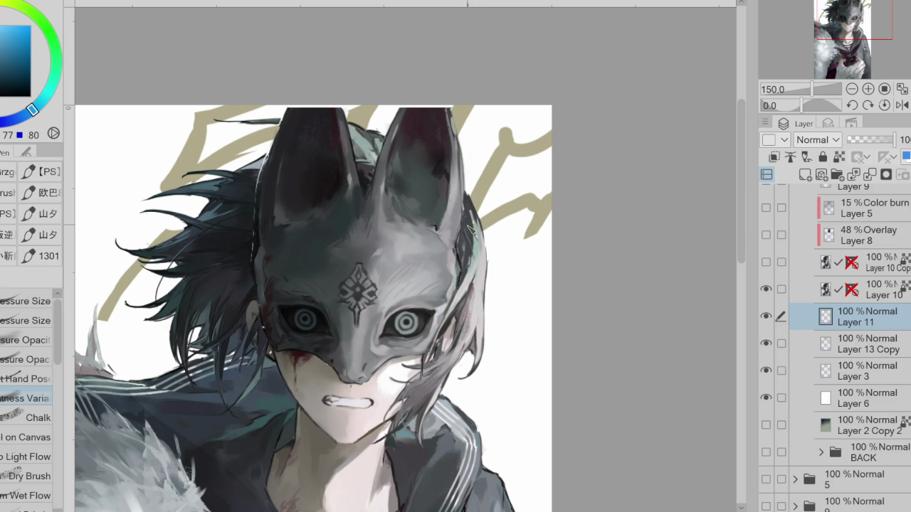
- Sample blue, dark green, magenta, orange-brown and reddish skin colours from the artwork
alt+click(251, 205)
alt+click(262, 177)
alt+click(288, 127)
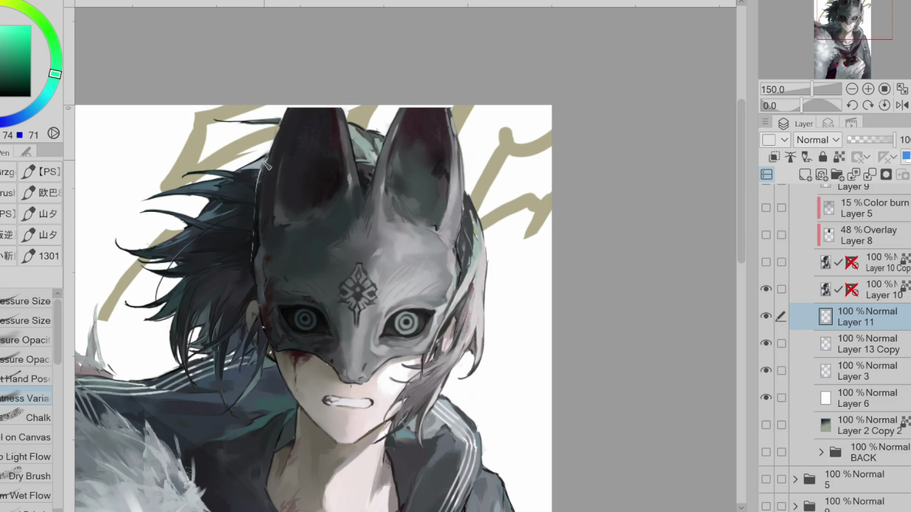
alt+click(258, 183)
alt+click(257, 189)
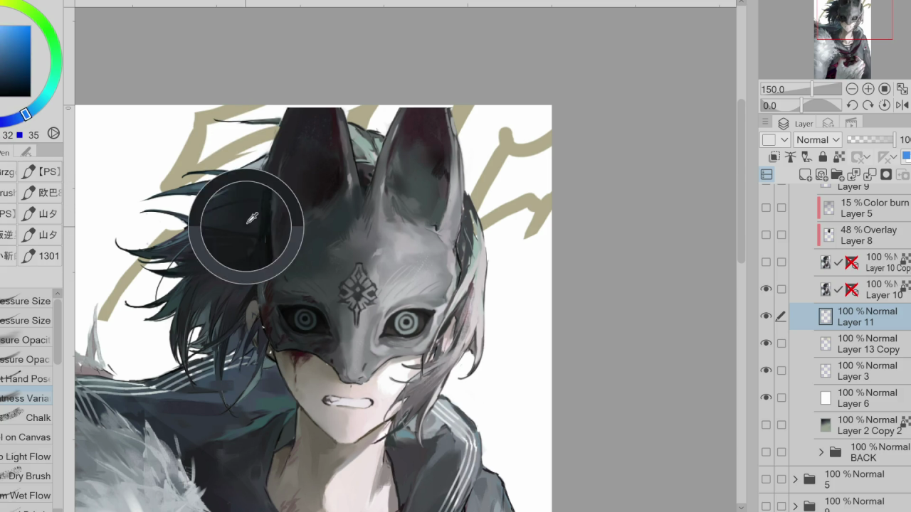
alt+click(259, 182)
alt+click(261, 325)
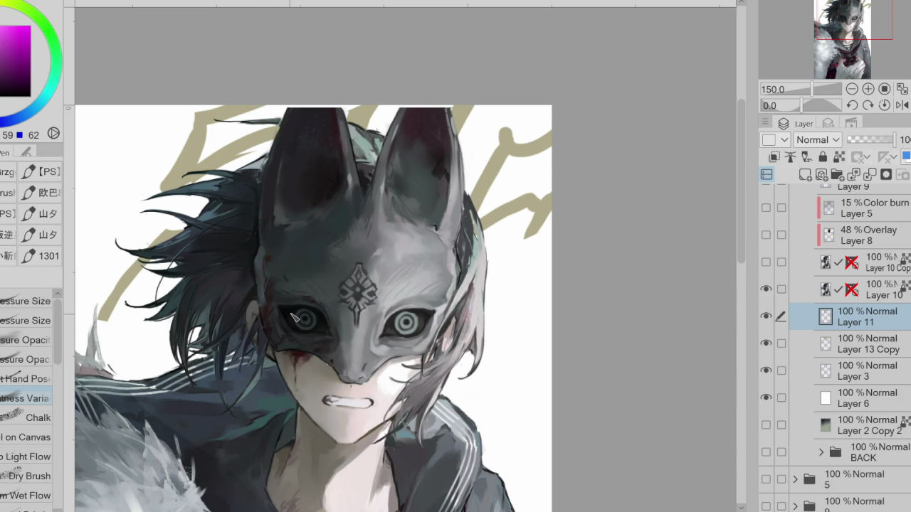
alt+click(331, 365)
alt+click(374, 382)
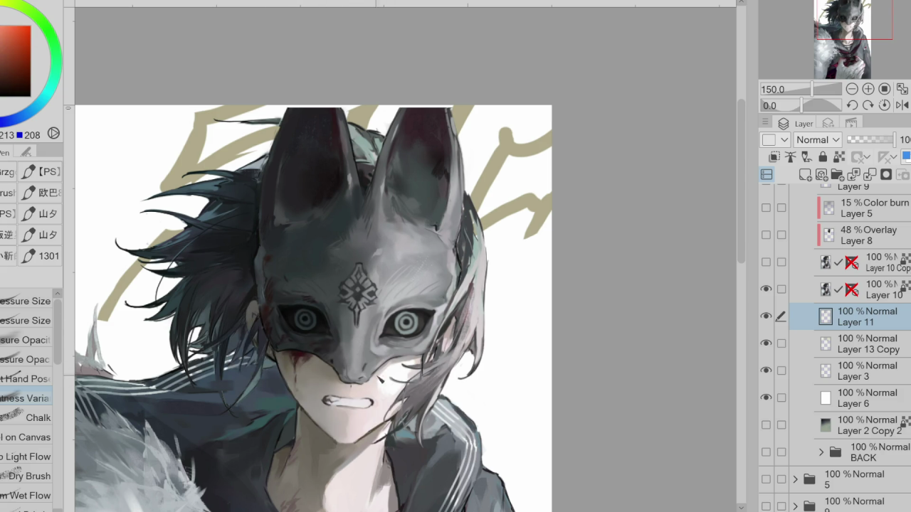
scroll(840, 356, down, 1)
scroll(840, 356, down, 1)
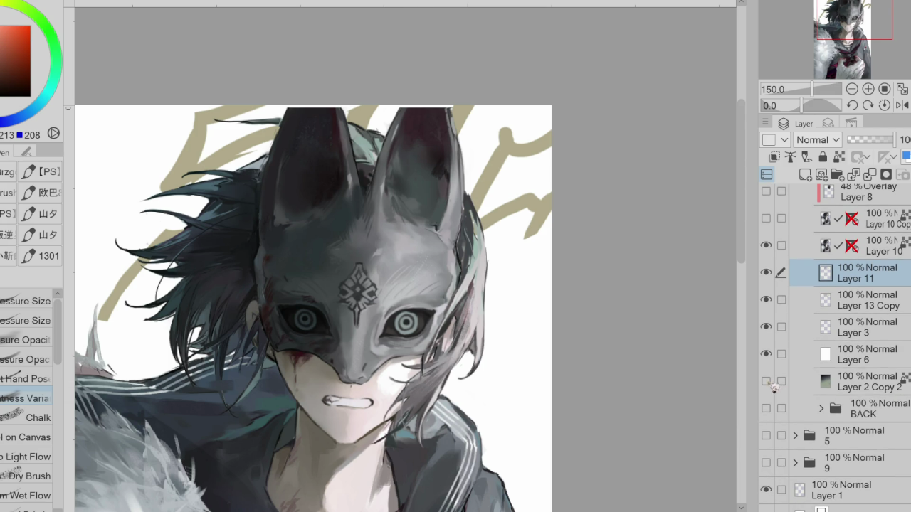
- Hide the gradient background and fill a new Layer 12 with solid orange-red
click(766, 381)
click(854, 384)
click(765, 381)
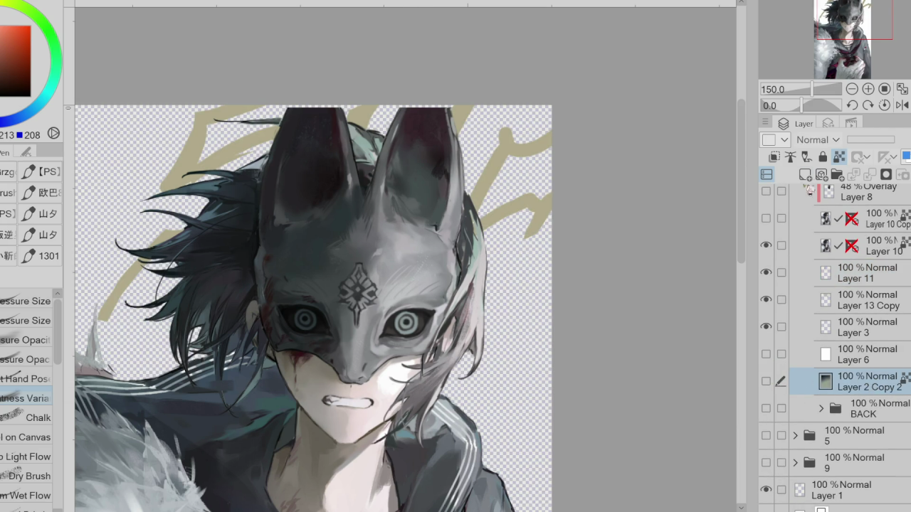
click(805, 175)
click(10, 56)
click(14, 25)
key(alt+BackSpace)
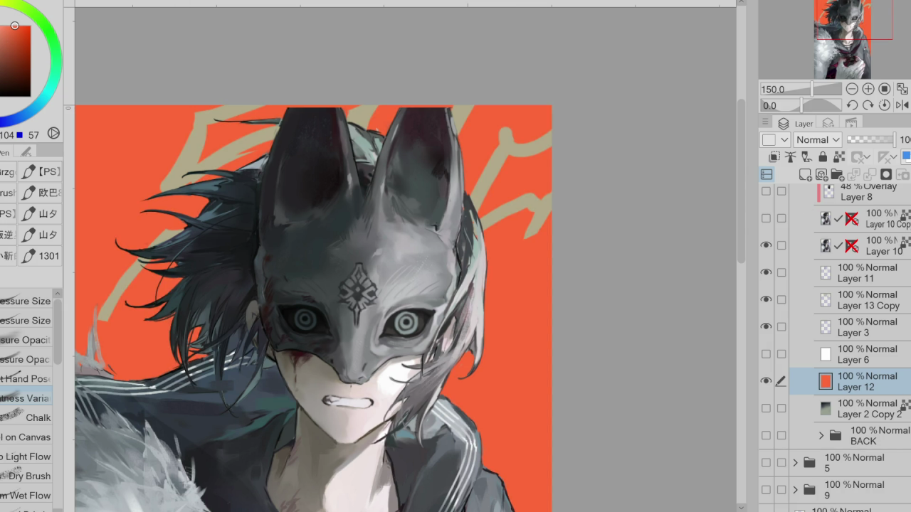
- Compare with the orange background toggled, sample canvas colours, and select Layer 10
alt+click(261, 378)
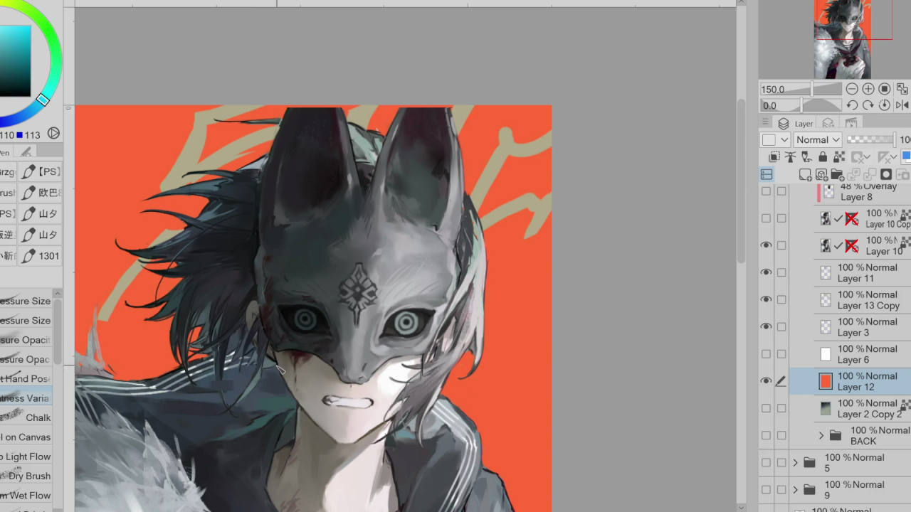
click(766, 381)
click(766, 381)
alt+click(475, 234)
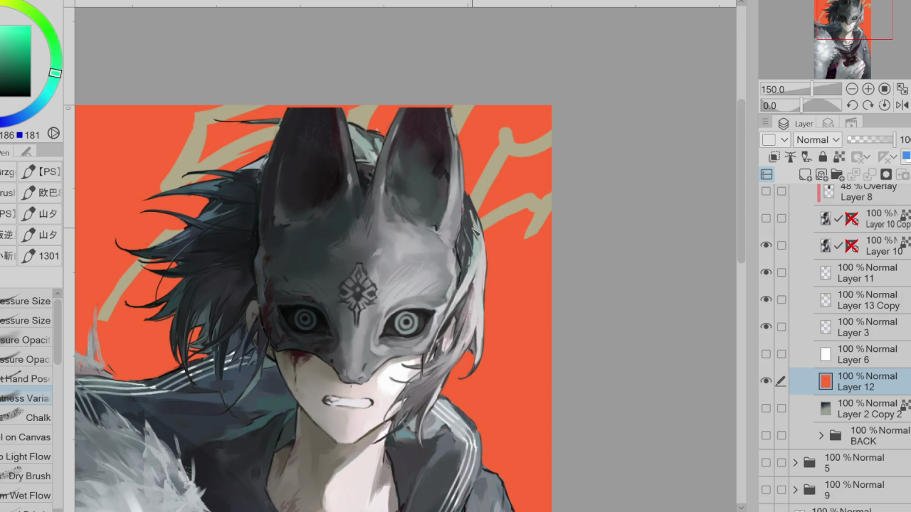
click(895, 248)
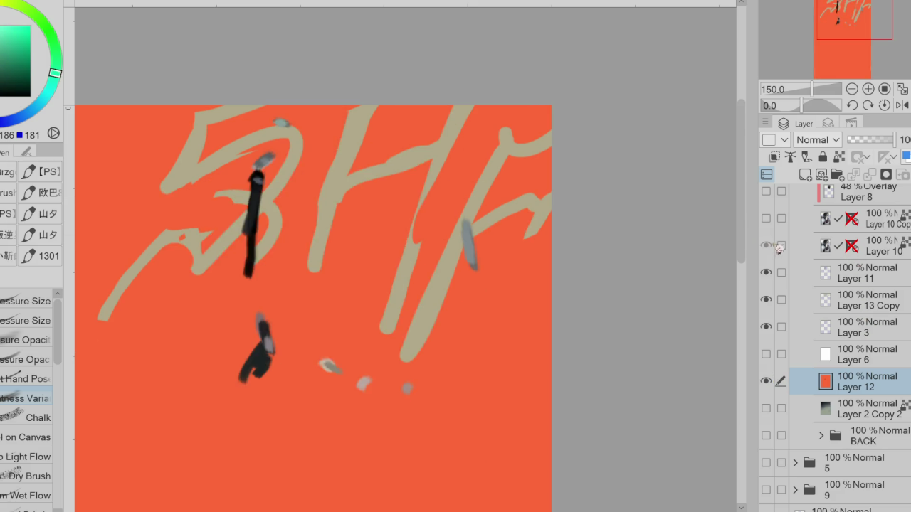
- Choose a pressure-sensitive brush and sample greys, dark blues and hair tones from the artwork
alt+click(475, 232)
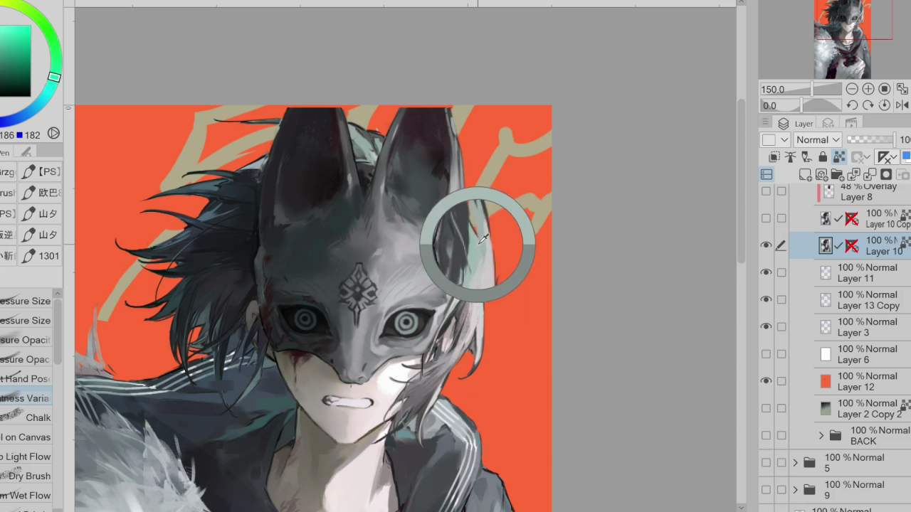
alt+click(476, 236)
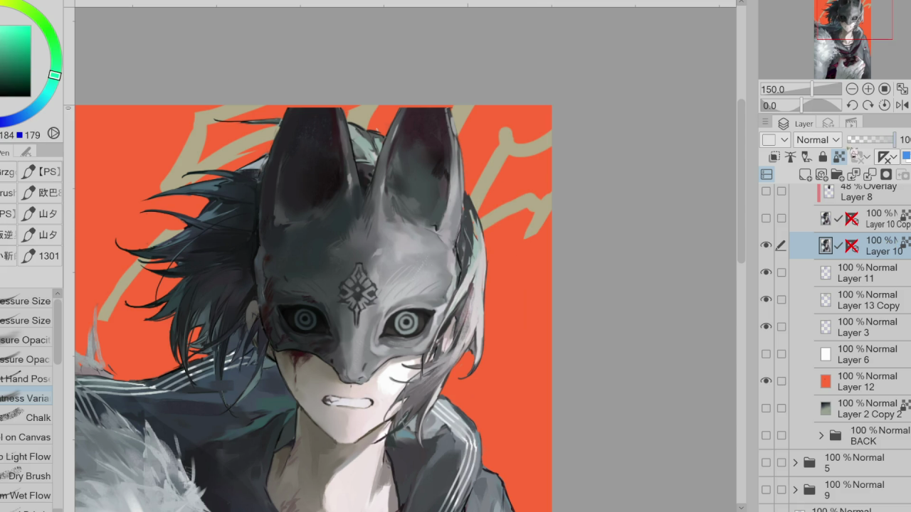
click(27, 301)
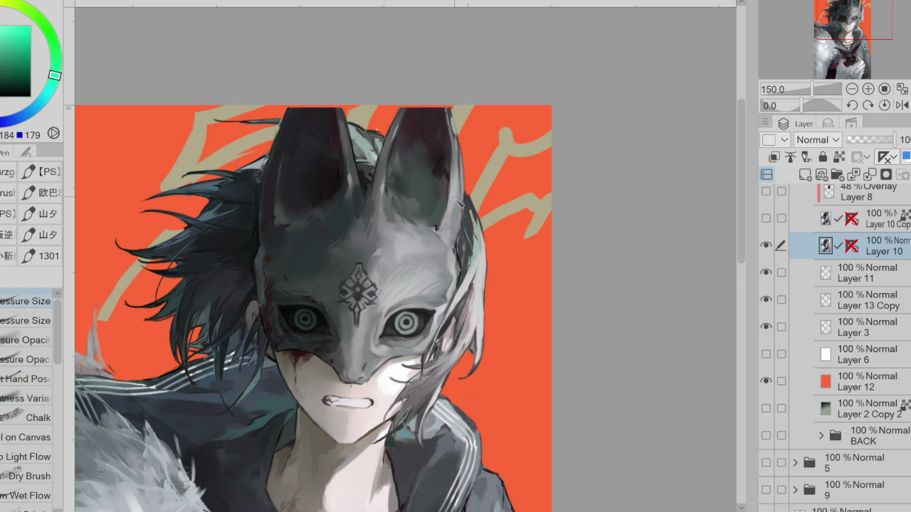
alt+click(470, 218)
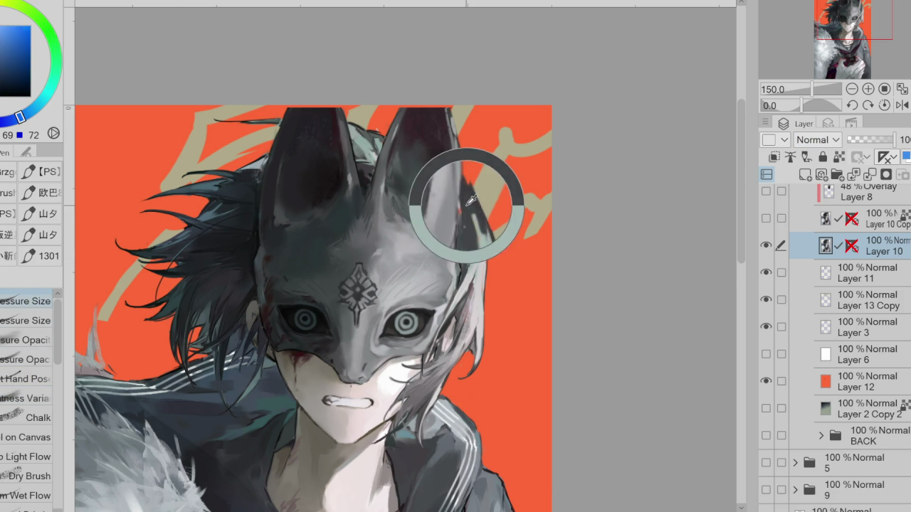
alt+click(271, 352)
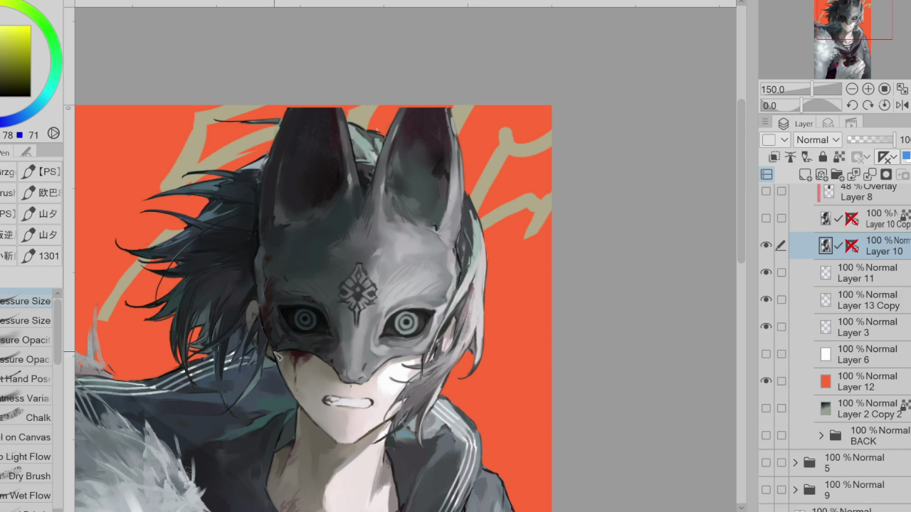
alt+click(228, 385)
alt+click(226, 392)
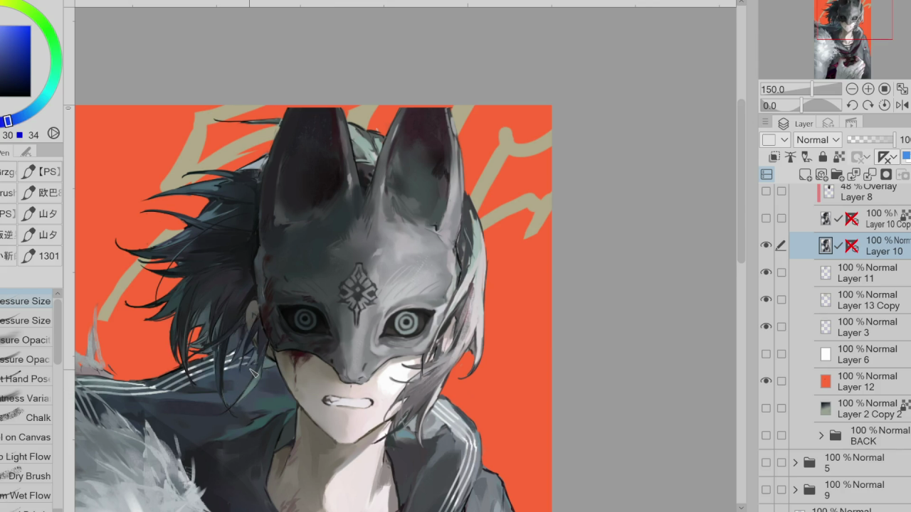
alt+click(262, 171)
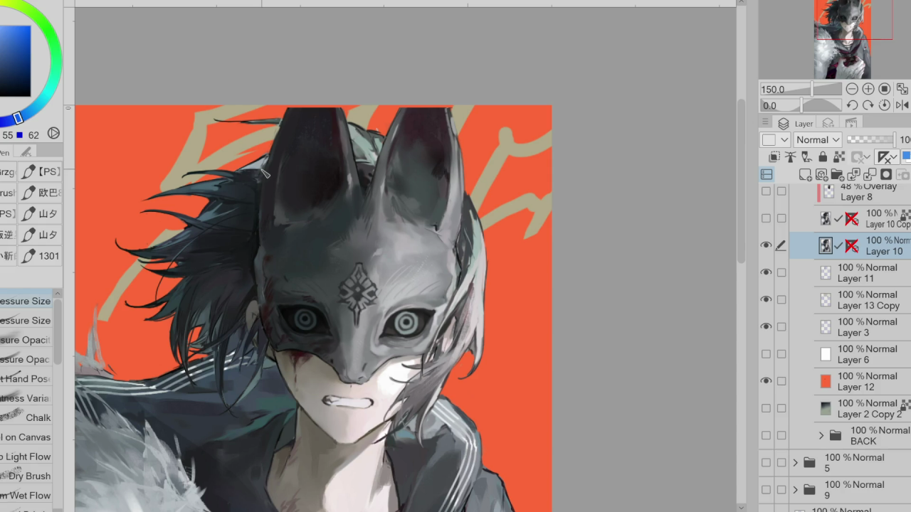
alt+click(262, 168)
alt+click(384, 142)
alt+click(409, 119)
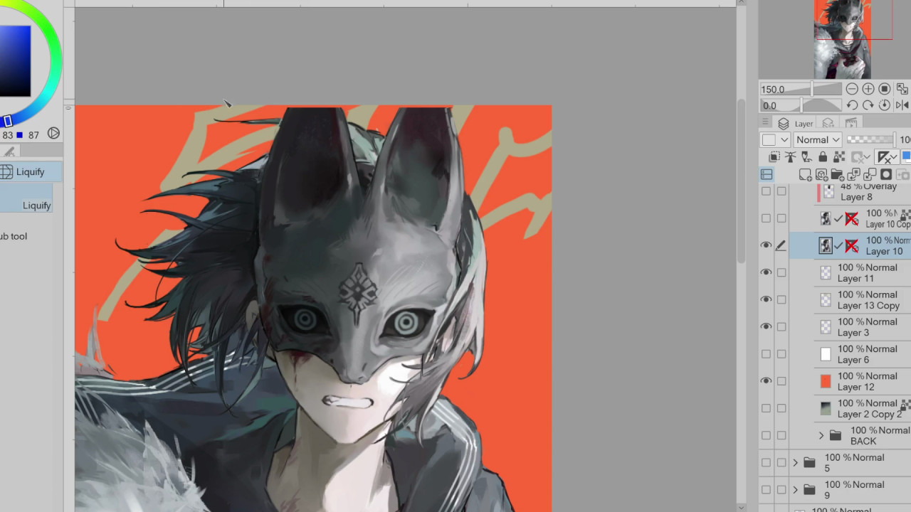
alt+click(298, 114)
- Reshape and darken the fox mask's right ear tip with a Lasso Fill in sampled colour
key(g)
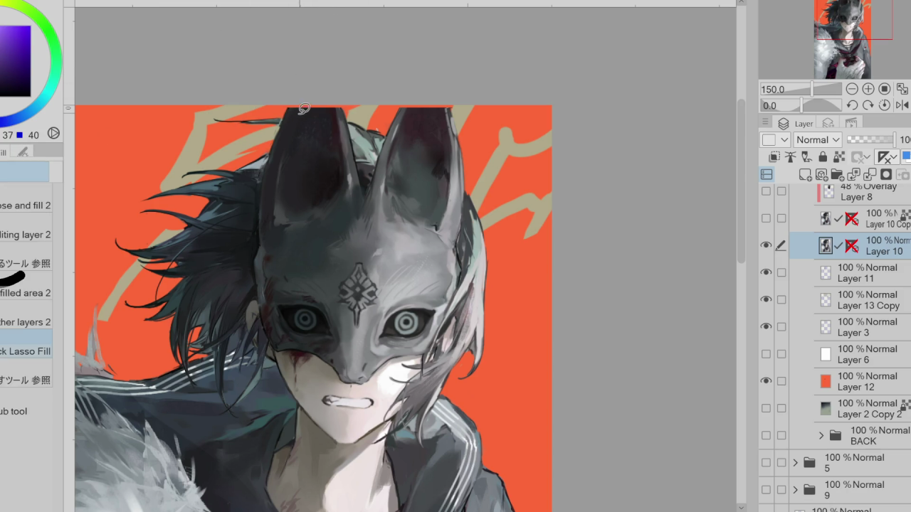
alt+click(346, 104)
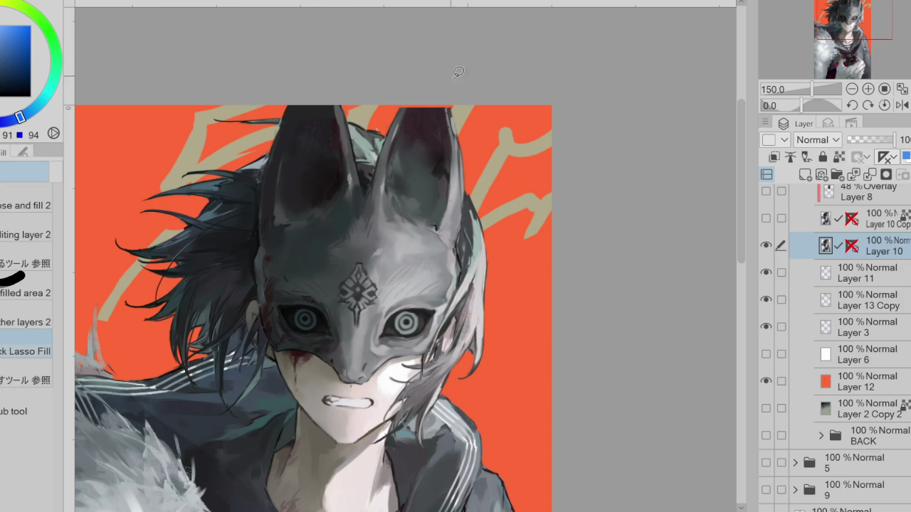
alt+click(454, 118)
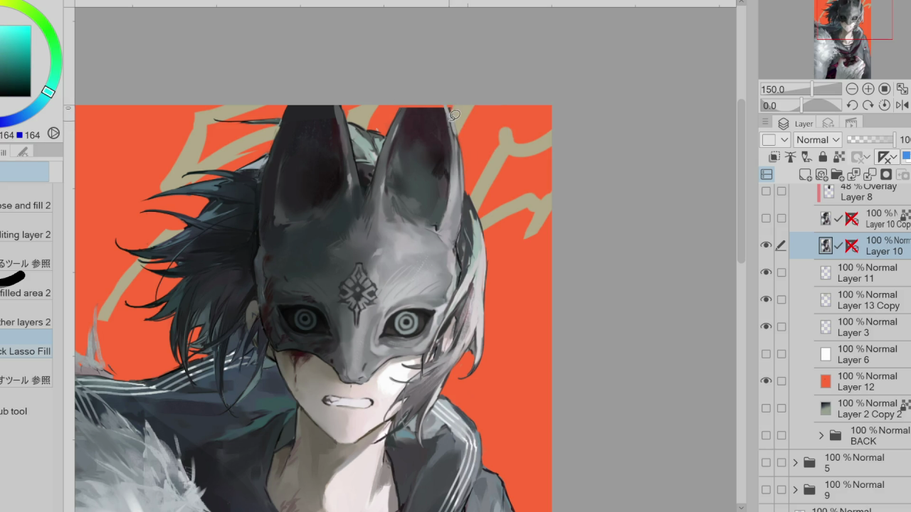
alt+click(453, 115)
alt+click(410, 113)
alt+click(419, 98)
mouse_move(420, 109)
mouse_down()
mouse_move(433, 99)
mouse_move(460, 108)
mouse_up()
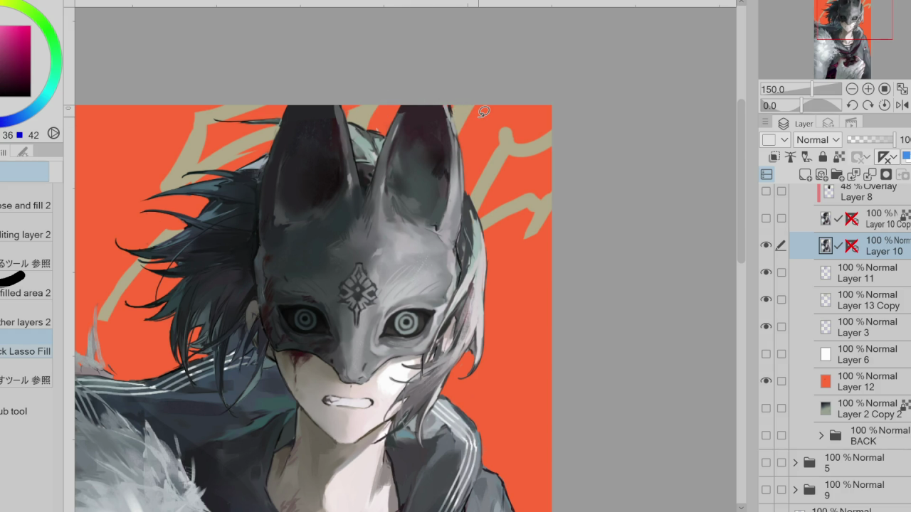
- Push and reshape the gritted mouth and teeth with the Liquify tool
scroll(453, 117, down, 2)
scroll(440, 153, up, 2)
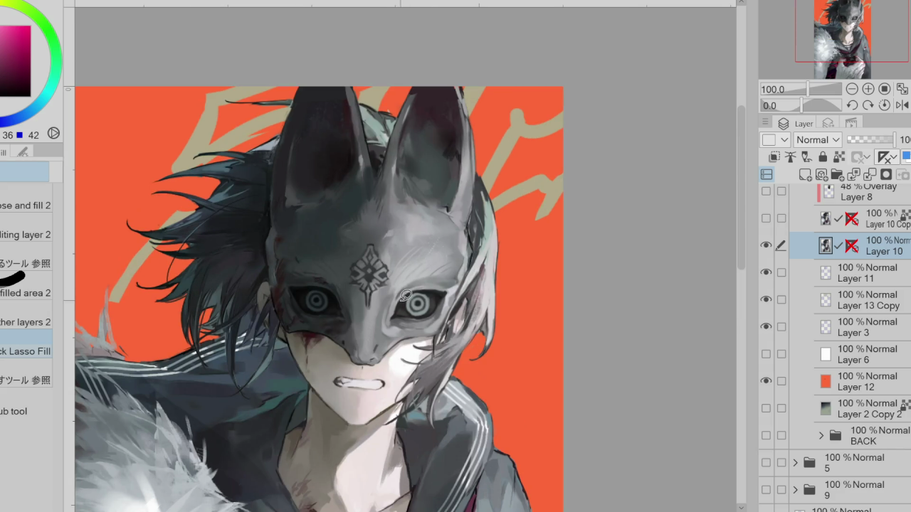
scroll(868, 406, up, 1)
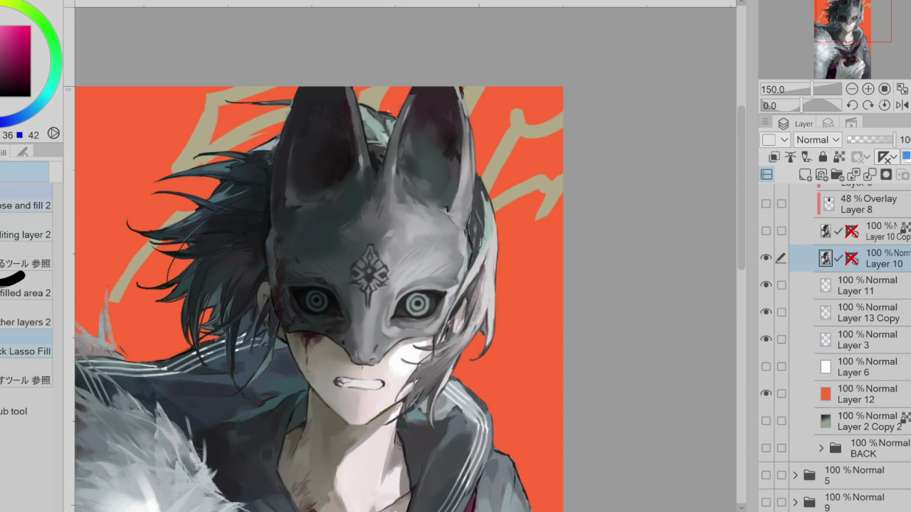
key(j)
drag(382, 380, 364, 376)
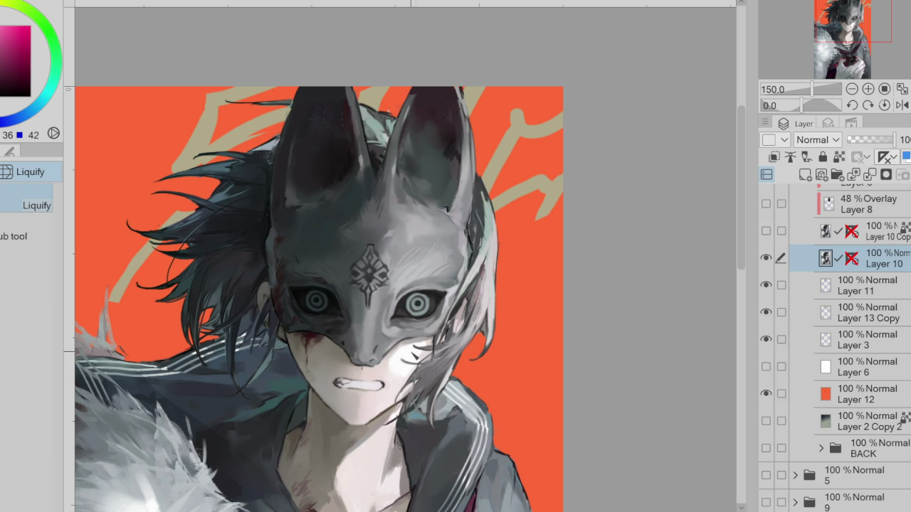
scroll(306, 170, down, 2)
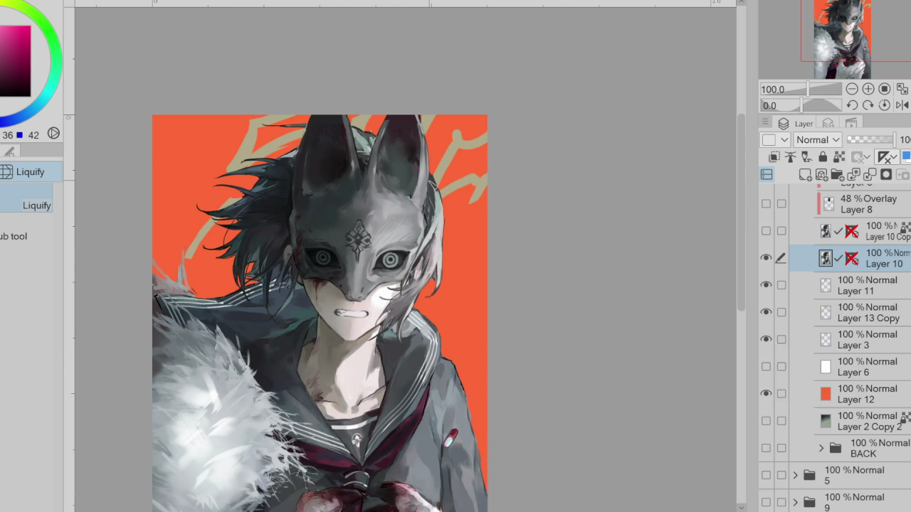
- Show the overlay Layer 8 and Color burn Layer 5, then delete Layer 8
scroll(833, 327, up, 2)
drag(875, 324, 875, 295)
click(766, 270)
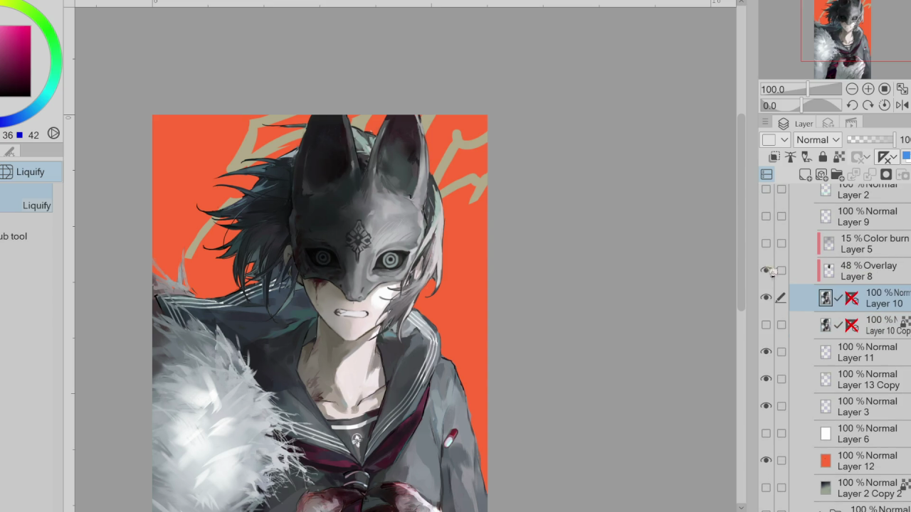
click(766, 244)
click(794, 274)
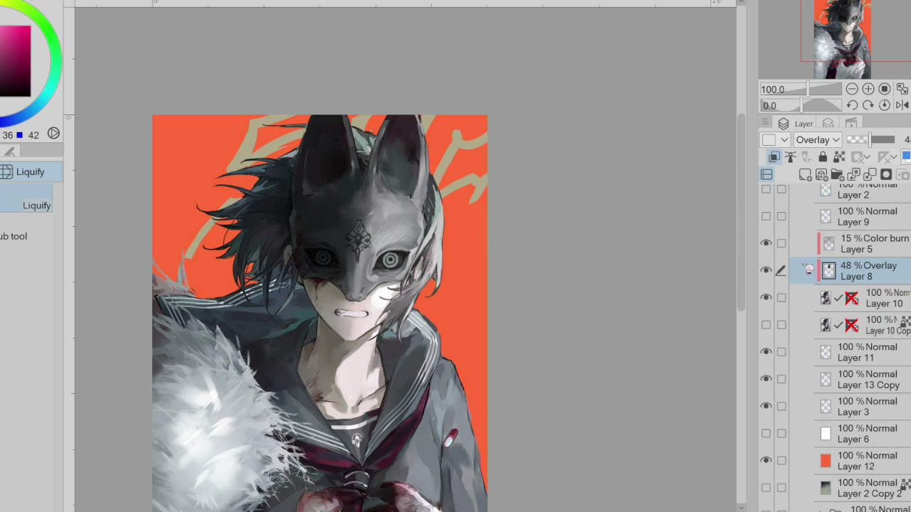
key(e)
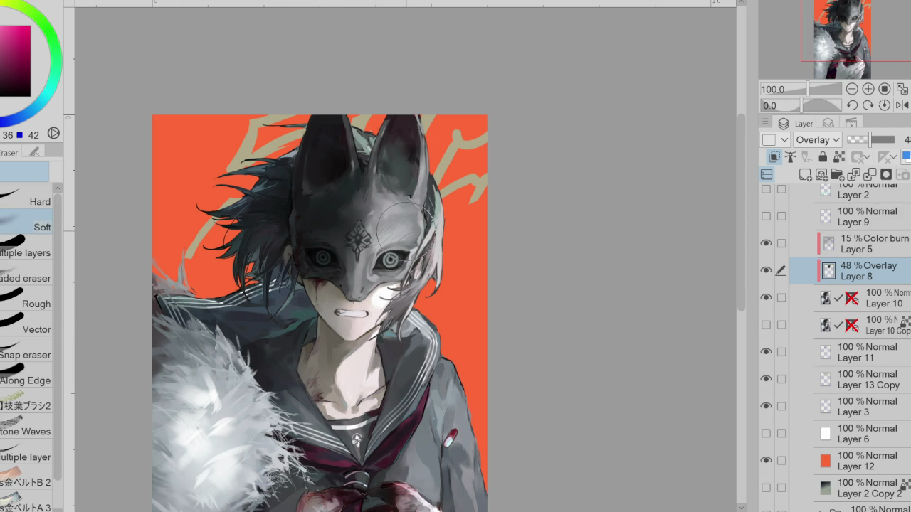
click(870, 175)
- Compare with Color burn Layer 5 toggled, zoom out, and delete the orange Layer 12
click(767, 243)
click(766, 243)
key(ctrl+minus)
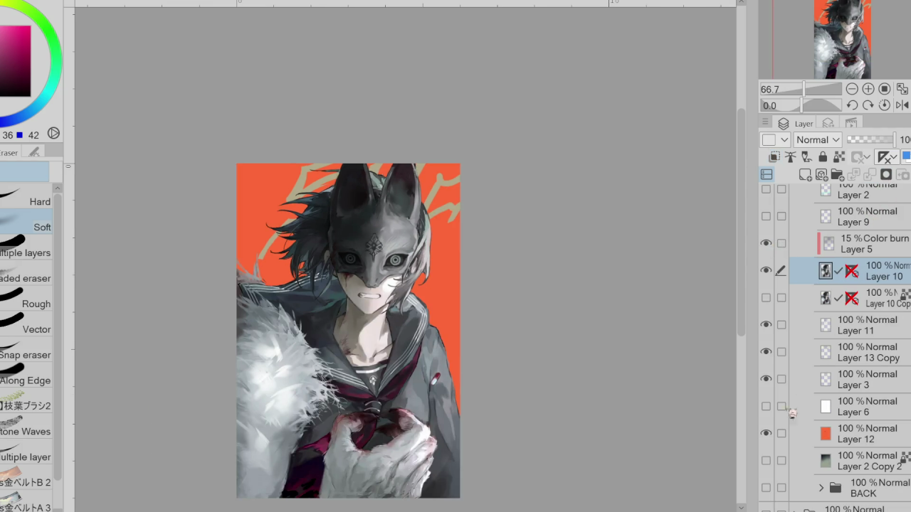
click(854, 433)
click(869, 175)
- Hide Layer 13 Copy and the gold sketch layers, then delete Color burn Layer 5
click(766, 434)
click(765, 406)
drag(765, 433, 766, 352)
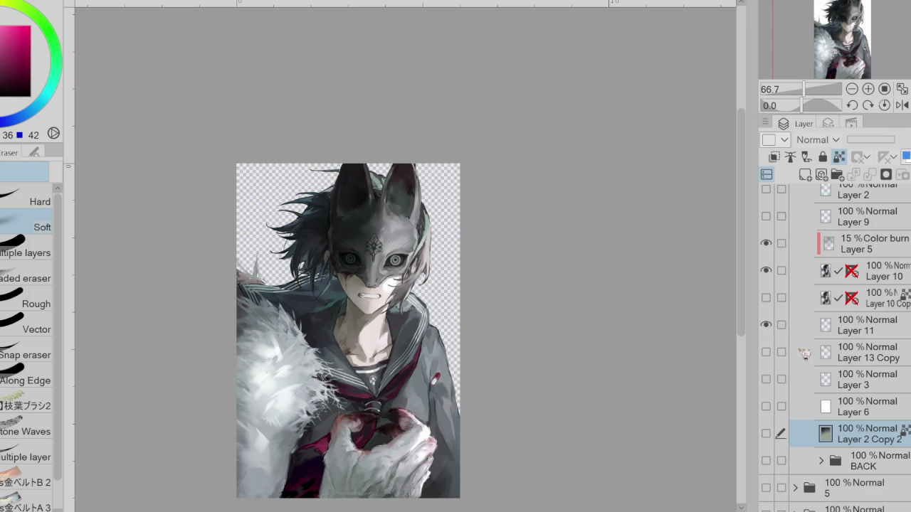
click(899, 251)
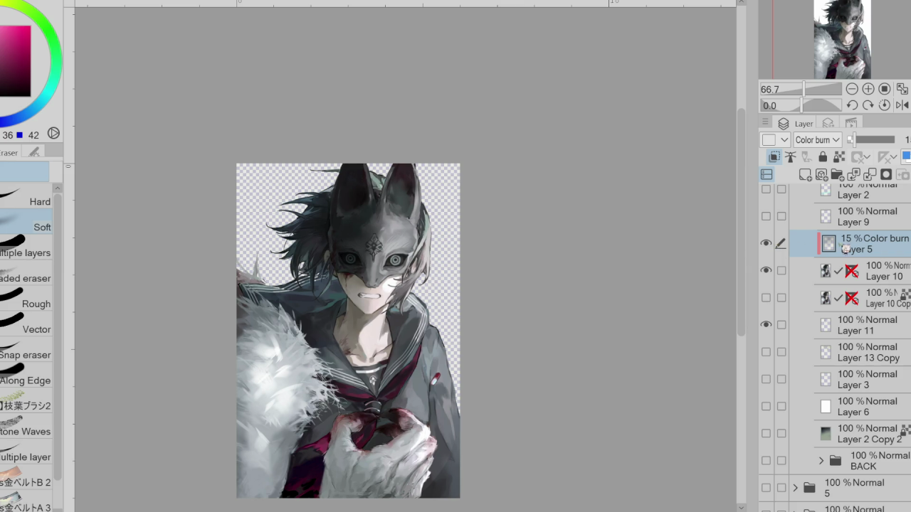
click(869, 175)
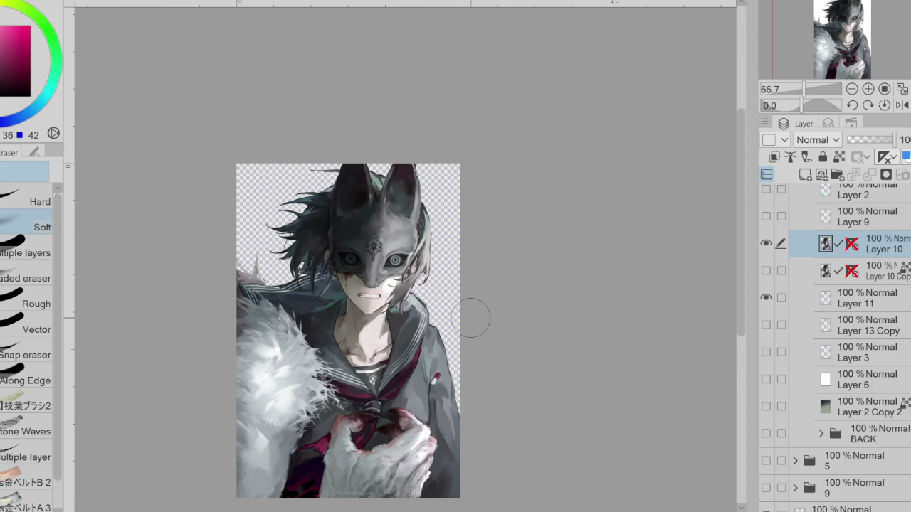
- Toggle Layer 10 and Layer 10 Copy visibility to compare what lies beneath
click(766, 243)
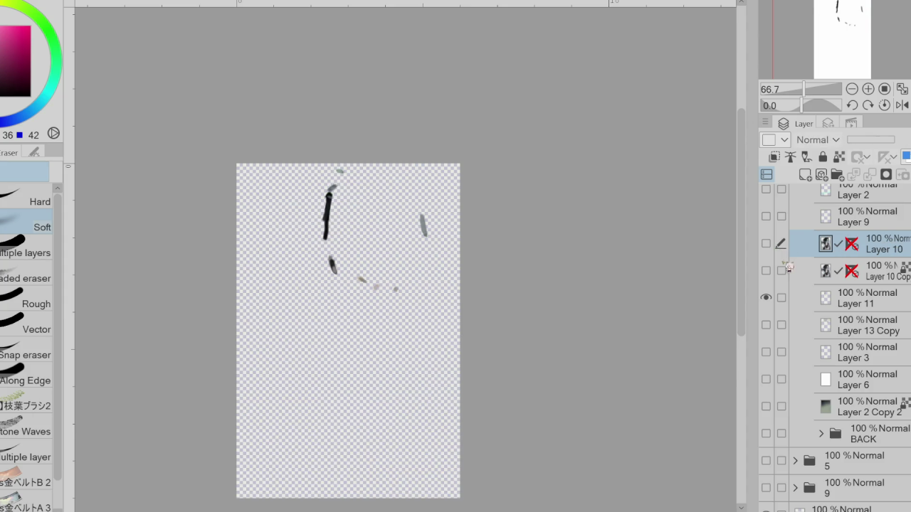
click(766, 244)
click(766, 270)
click(765, 270)
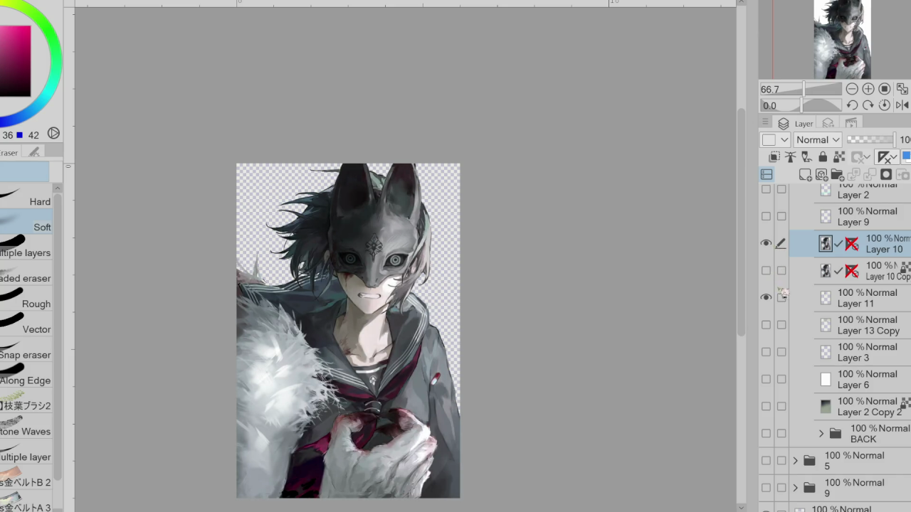
click(766, 244)
click(766, 244)
click(766, 243)
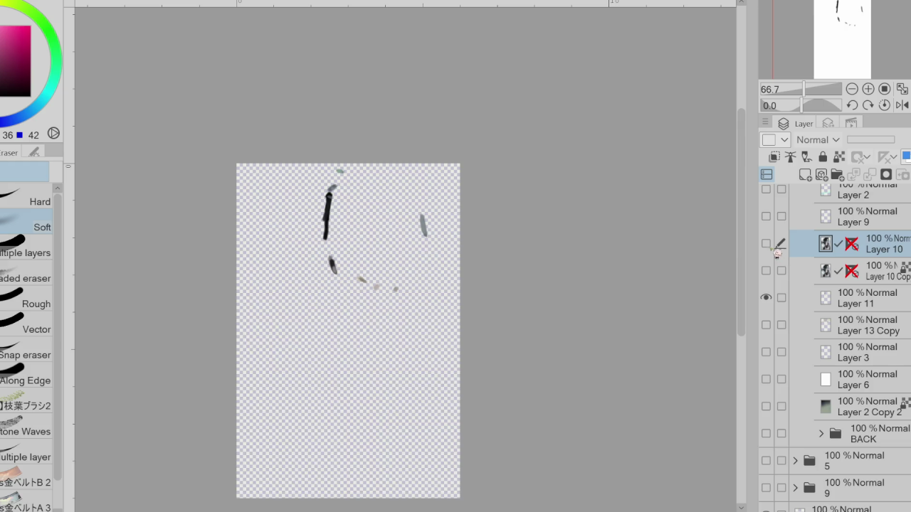
click(766, 244)
- Move Layer 11 directly beneath Layer 10 and select Layer 10 again
scroll(819, 285, up, 2)
click(766, 298)
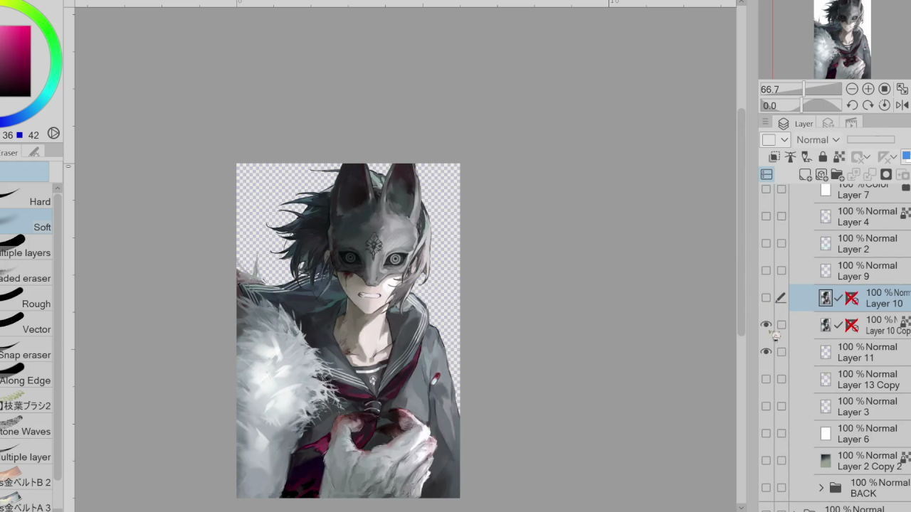
drag(781, 352, 780, 325)
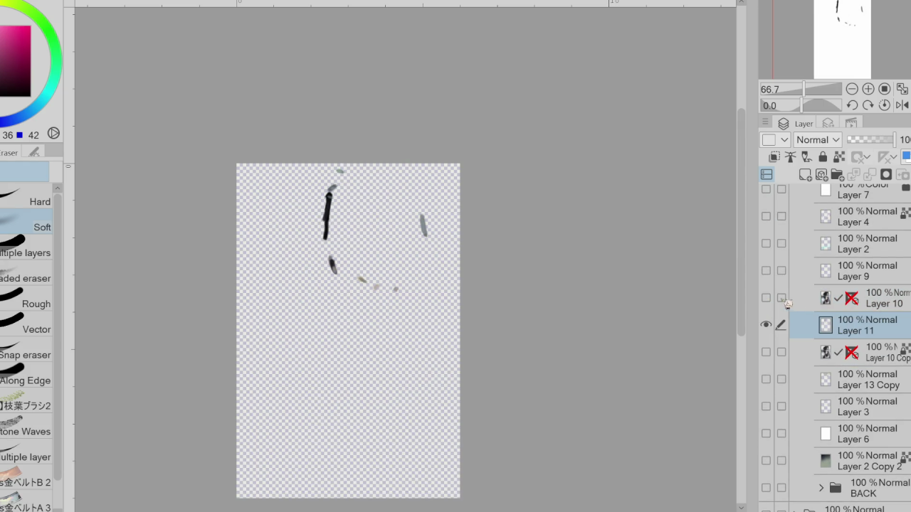
click(867, 303)
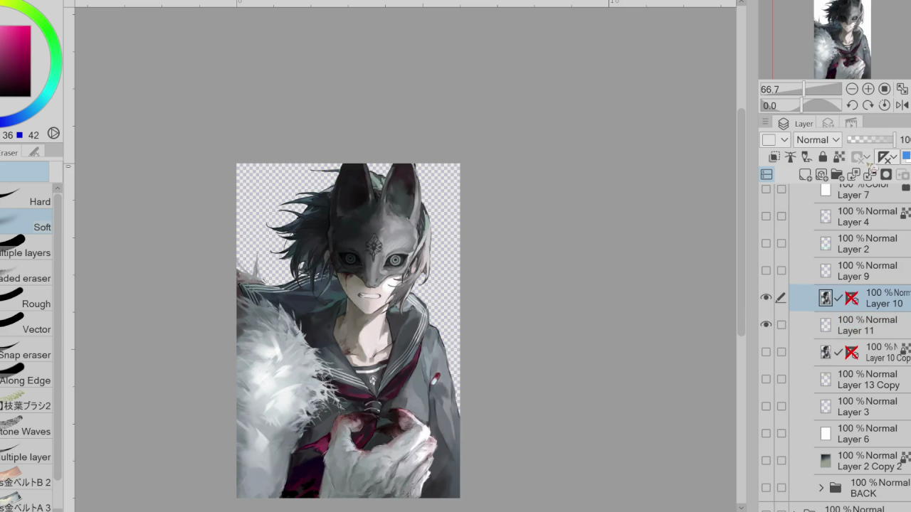
- Merge Layer 10 down into Layer 11
click(885, 156)
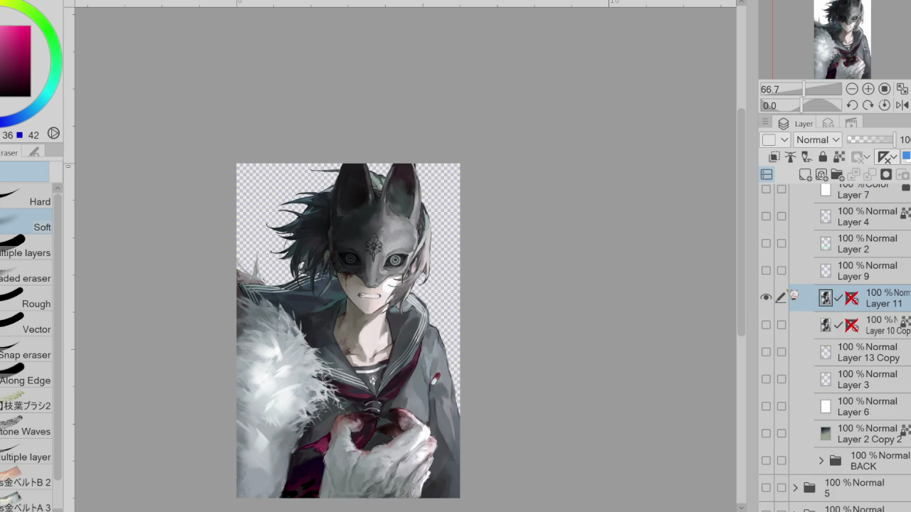
key(ctrl+m)
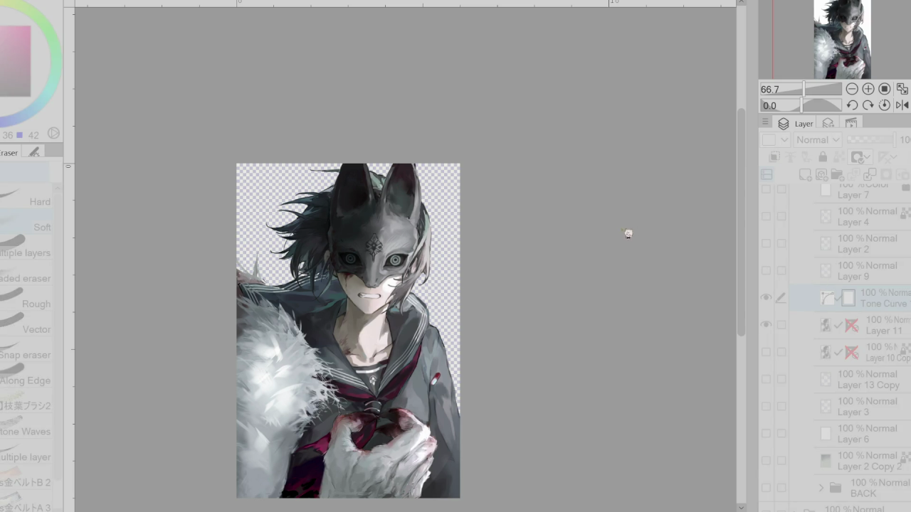
key(Escape)
- Check values in greyscale via Layer 7, add a Tone Curve correction layer, then restore colour
scroll(819, 285, up, 3)
click(766, 251)
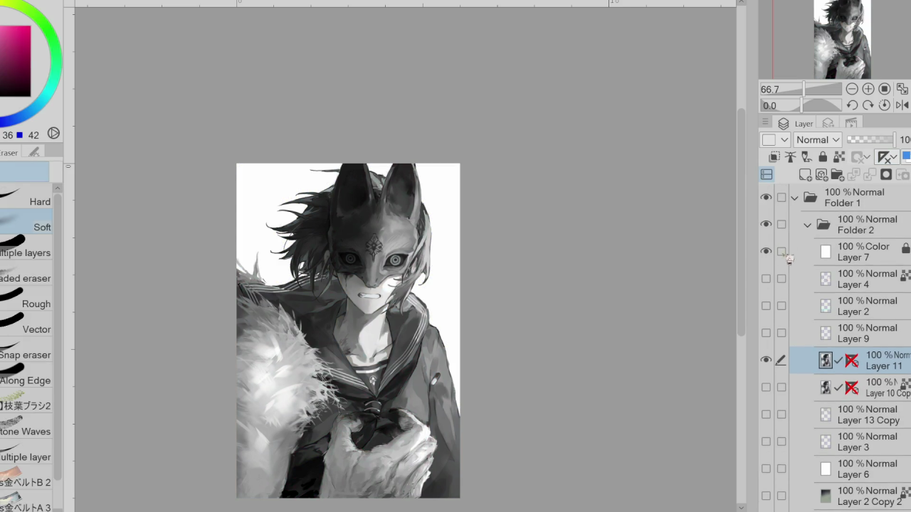
key(ctrl+m)
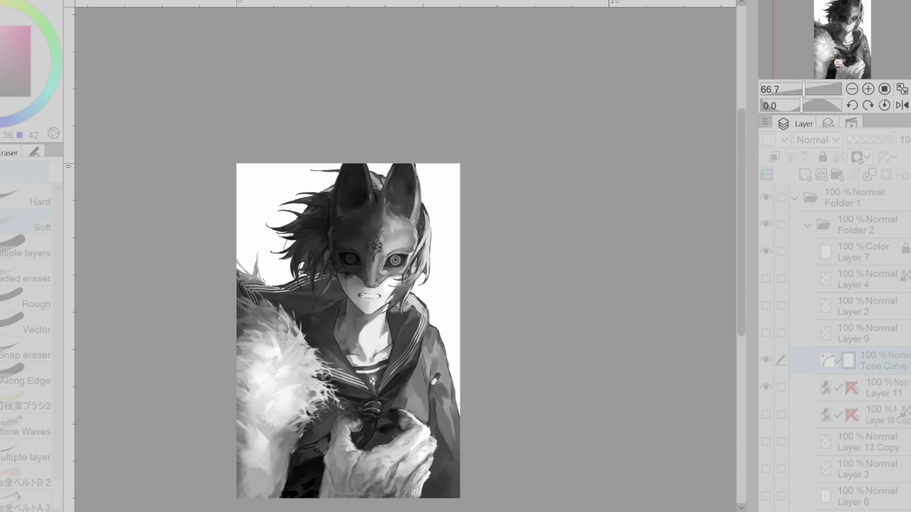
key(Return)
click(766, 251)
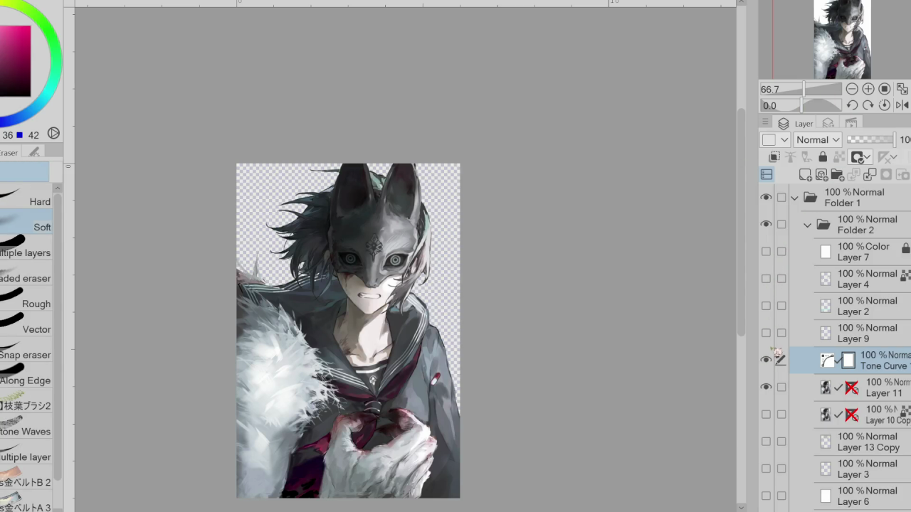
- Turn on Layer 2 Copy 2 to reveal the gray-green gradient, comparing the Tone Curve on and off
click(767, 361)
click(766, 361)
scroll(655, 256, down, 1)
scroll(612, 239, down, 1)
scroll(591, 249, down, 1)
scroll(795, 389, down, 3)
click(766, 453)
scroll(526, 264, up, 1)
click(765, 289)
click(766, 290)
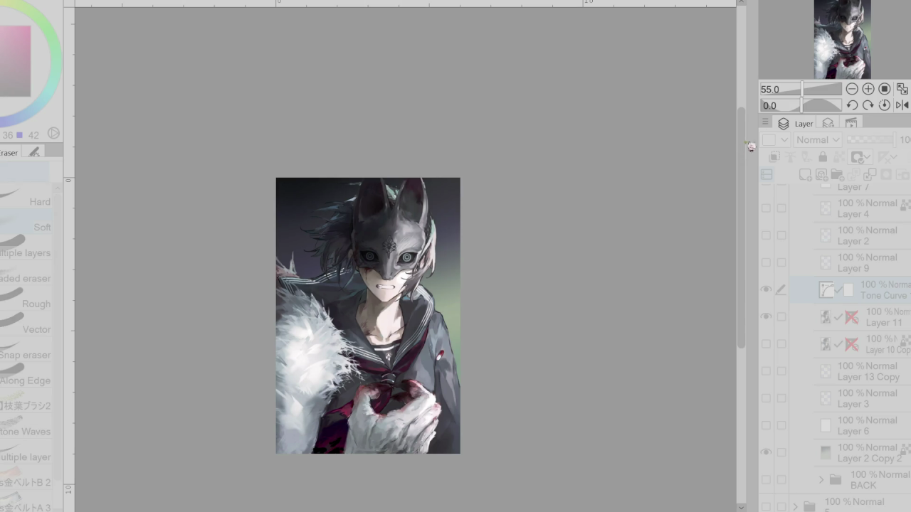
click(842, 69)
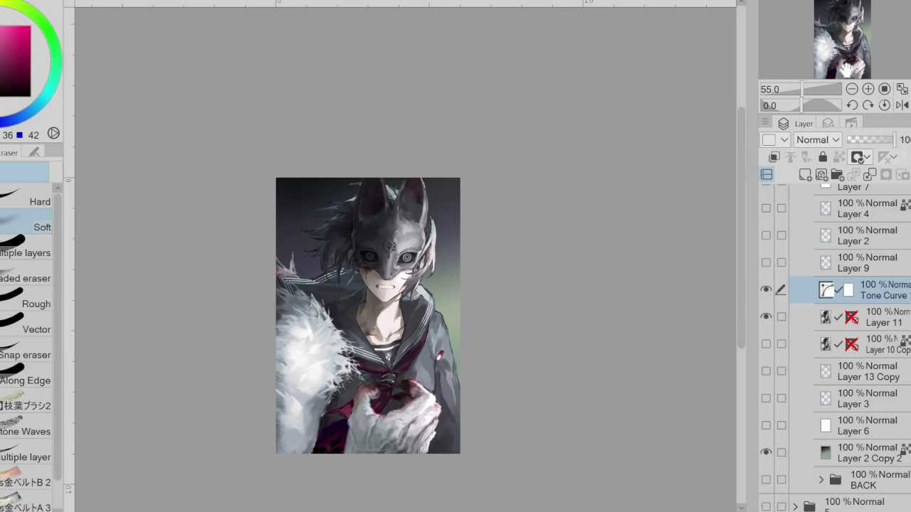
- Merge the Tone Curve into Layer 11, then paint dark purple-blue hair strands beside the mask
click(873, 175)
scroll(331, 221, up, 3)
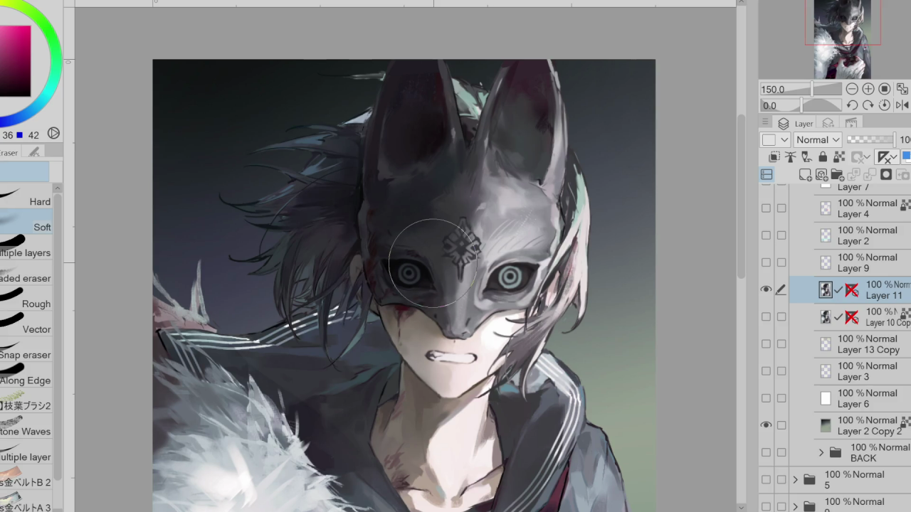
key(p)
alt+click(336, 257)
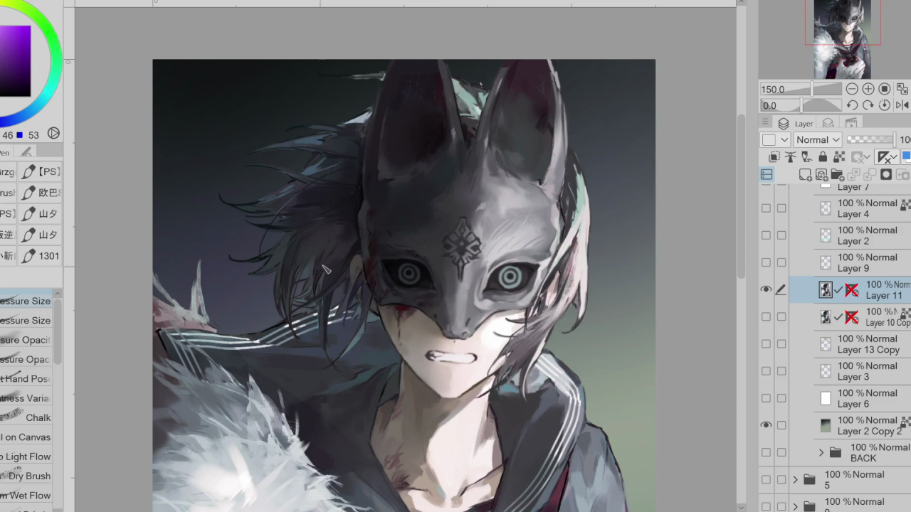
alt+click(339, 224)
drag(292, 240, 273, 266)
mouse_move(332, 229)
mouse_down()
mouse_move(306, 263)
mouse_move(313, 279)
mouse_move(237, 277)
mouse_up()
click(25, 321)
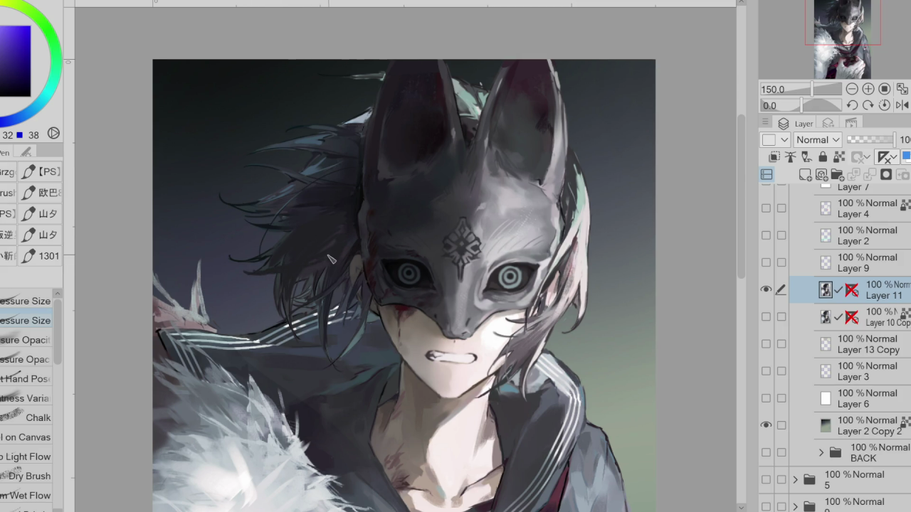
scroll(361, 244, down, 2)
- On the horizontally flipped canvas, paint dark purple hair strands beside the mask, then flip back
key(h)
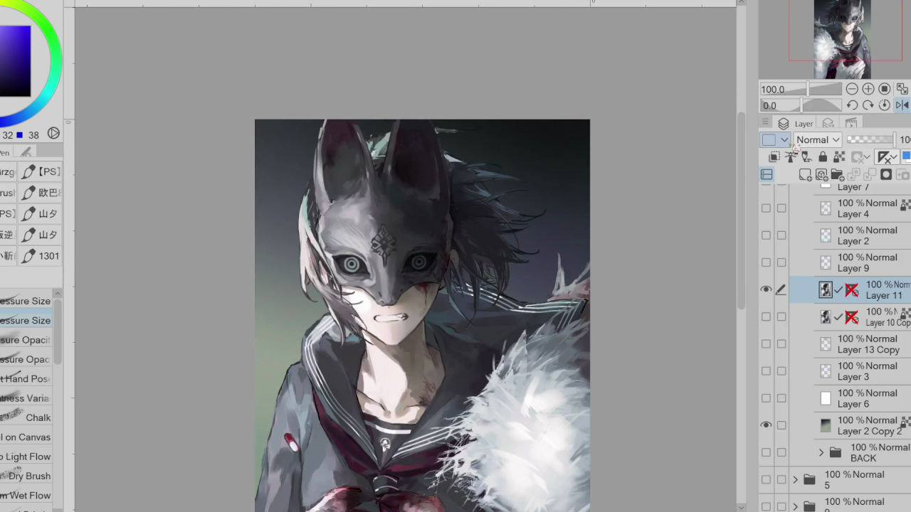
alt+click(466, 238)
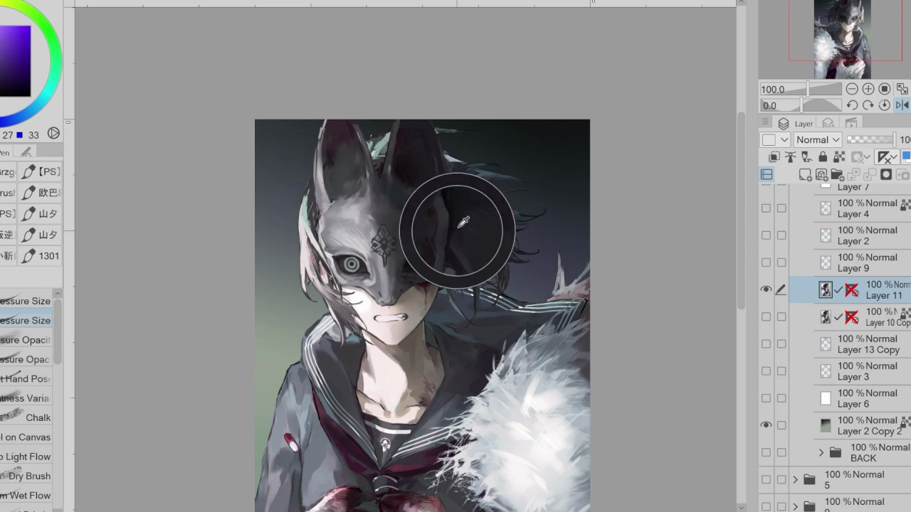
drag(470, 258, 507, 291)
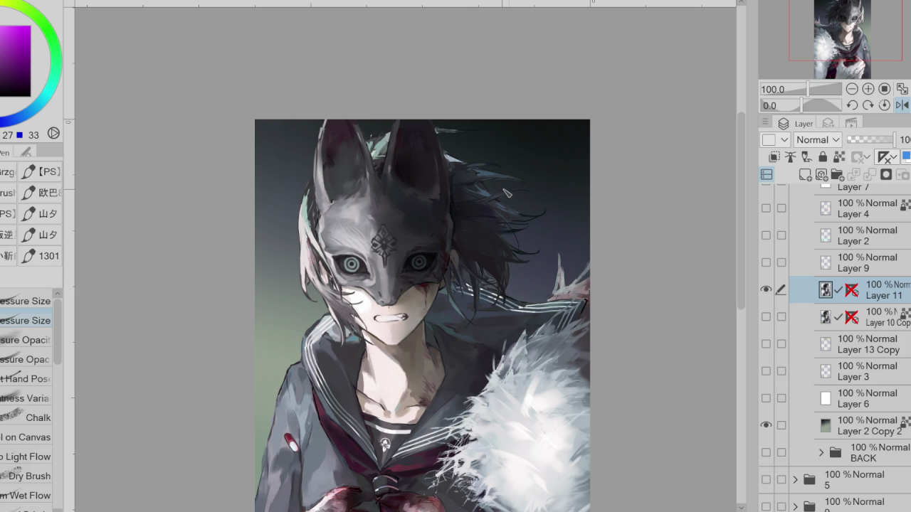
click(902, 104)
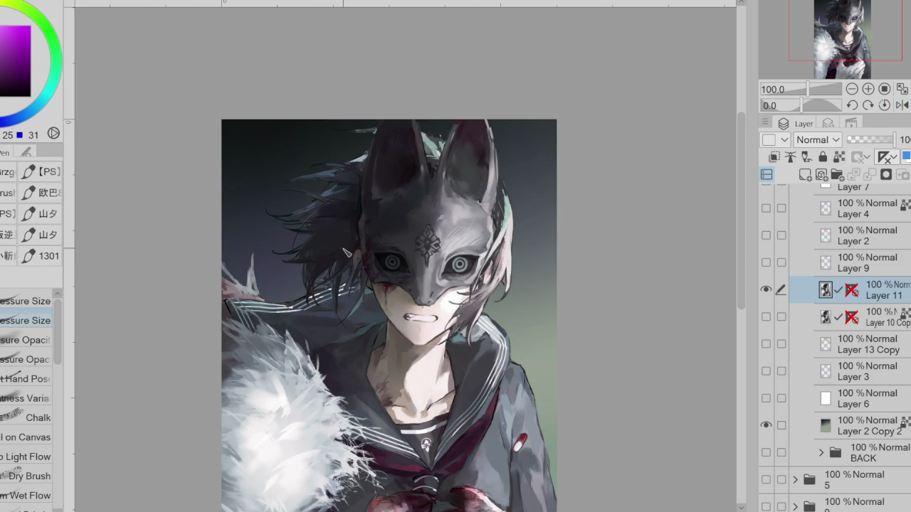
alt+click(353, 218)
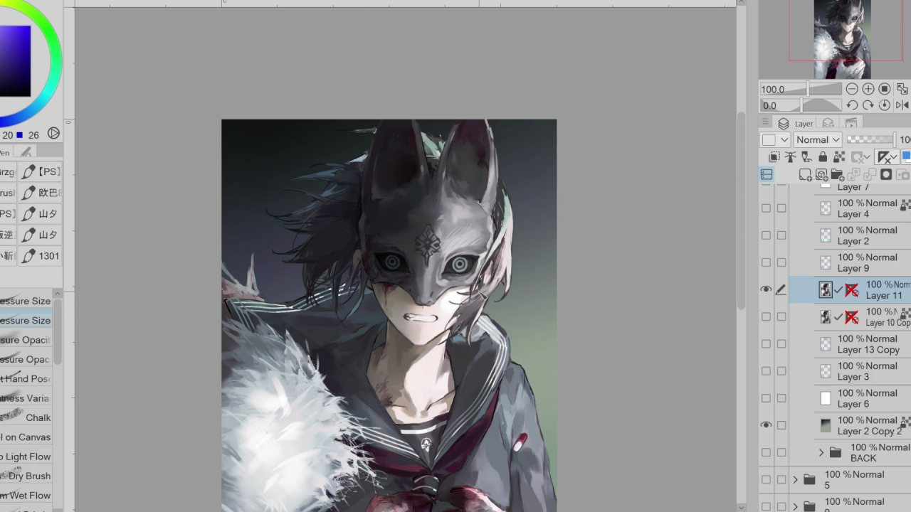
- Use Liquify to push the loose hair strands left of the mask into new shapes
key(j)
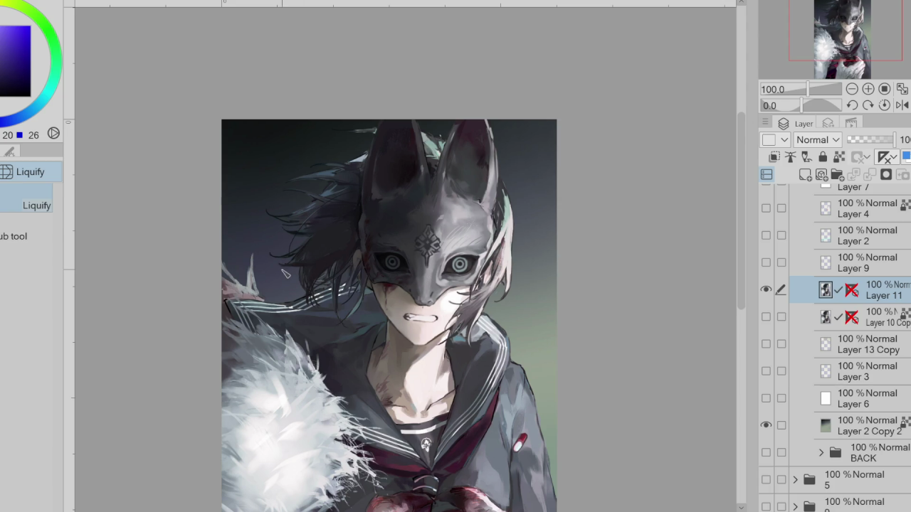
mouse_move(342, 233)
mouse_down()
mouse_move(324, 186)
mouse_move(285, 213)
mouse_up()
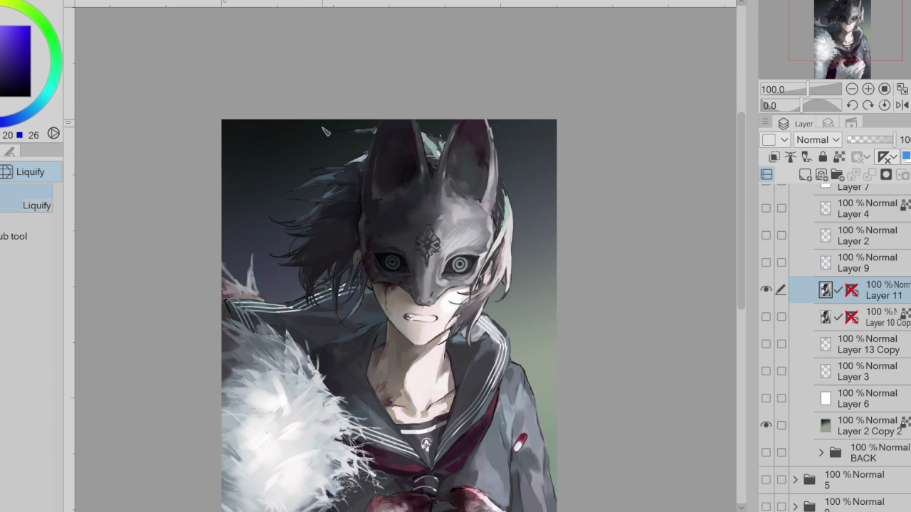
drag(304, 133, 290, 165)
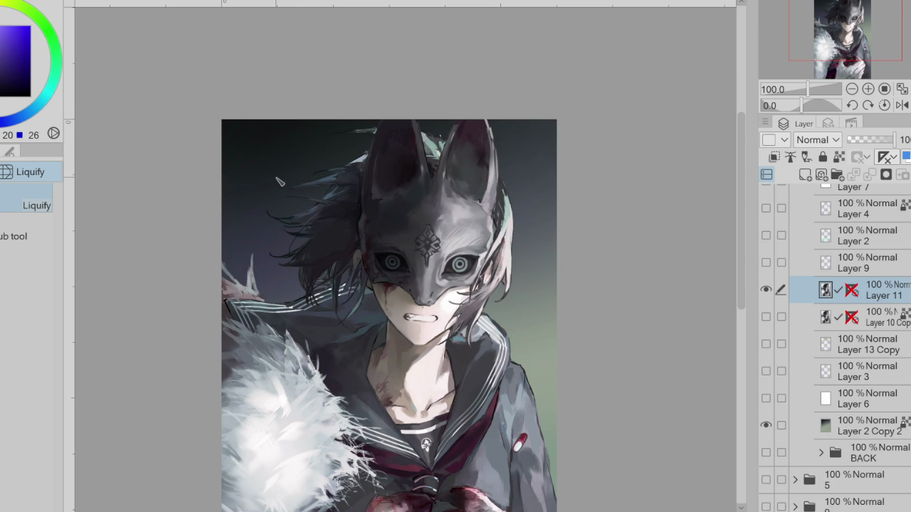
- Sample a teal from the hair and paint a light strand along the mask's top-left edge
alt+click(359, 170)
key(p)
alt+click(359, 165)
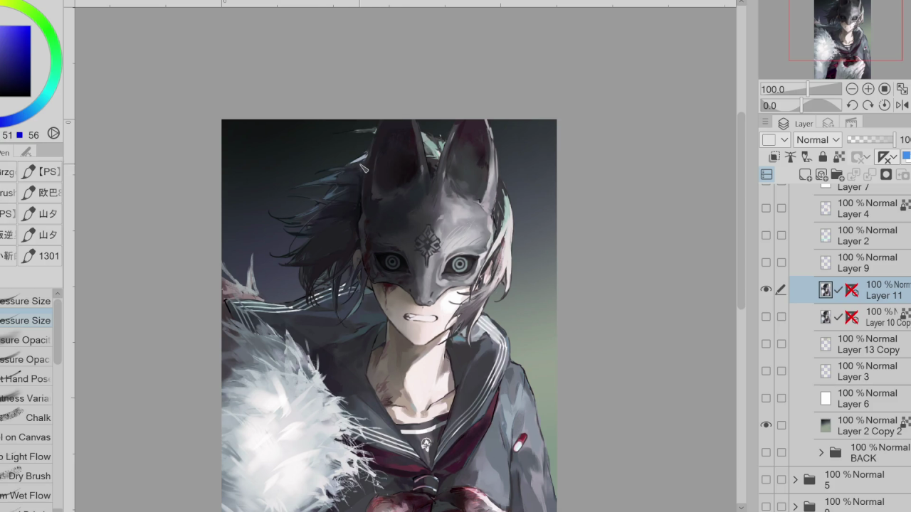
alt+click(430, 164)
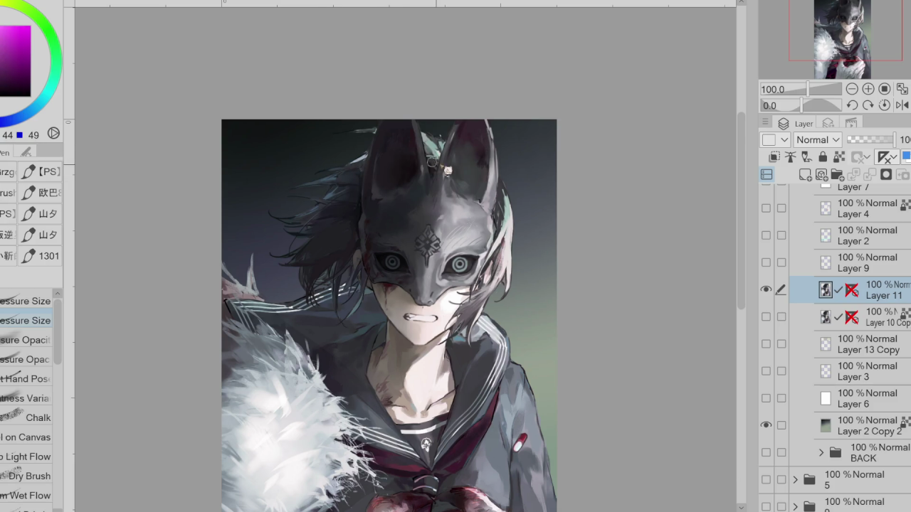
alt+click(438, 289)
alt+click(435, 153)
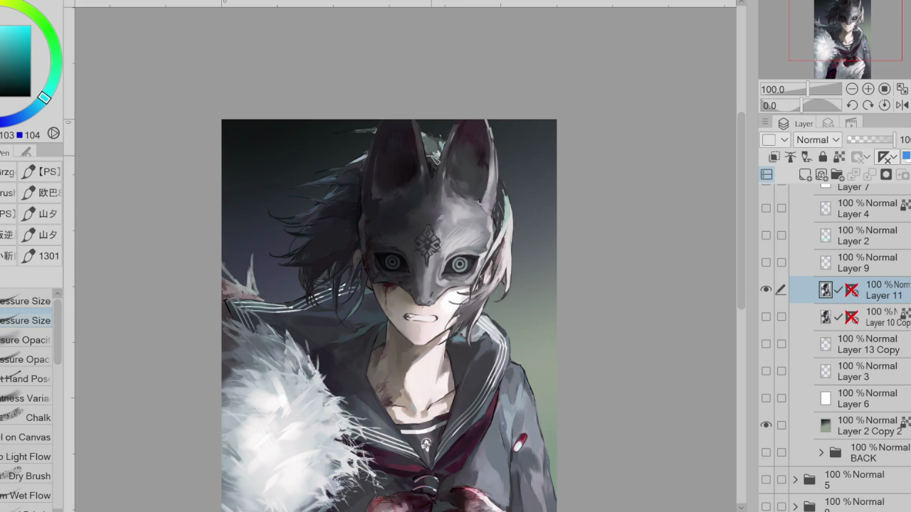
alt+click(437, 159)
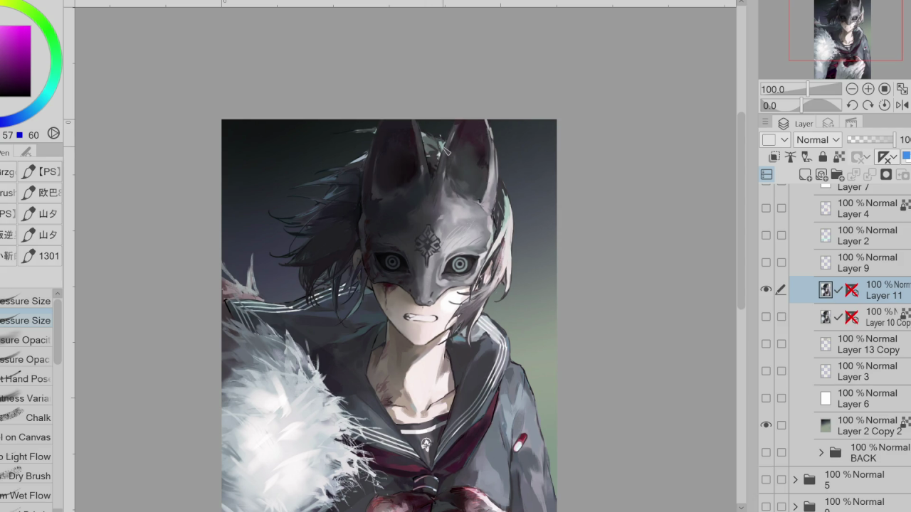
alt+click(436, 143)
drag(372, 131, 329, 135)
- Stroke a faint light blue-grey strand into the hair left of the face
alt+click(373, 133)
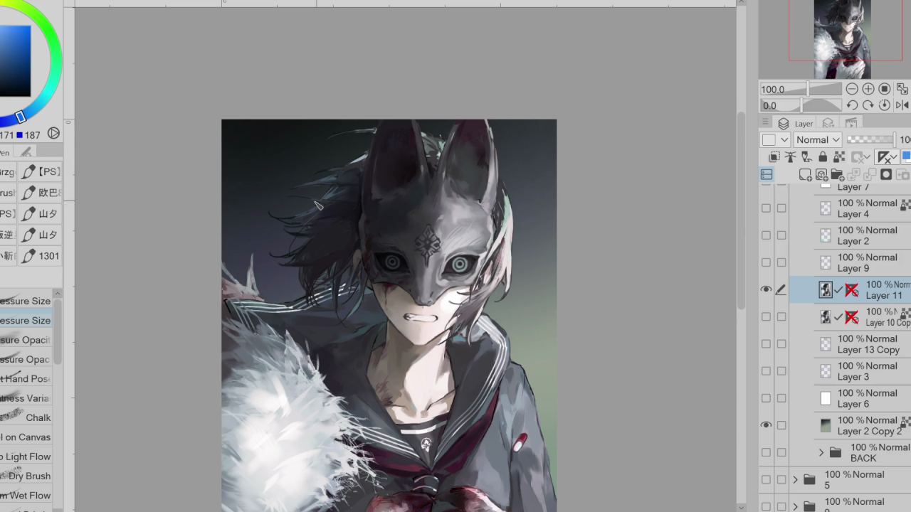
drag(307, 260, 274, 265)
alt+click(336, 276)
scroll(369, 272, up, 2)
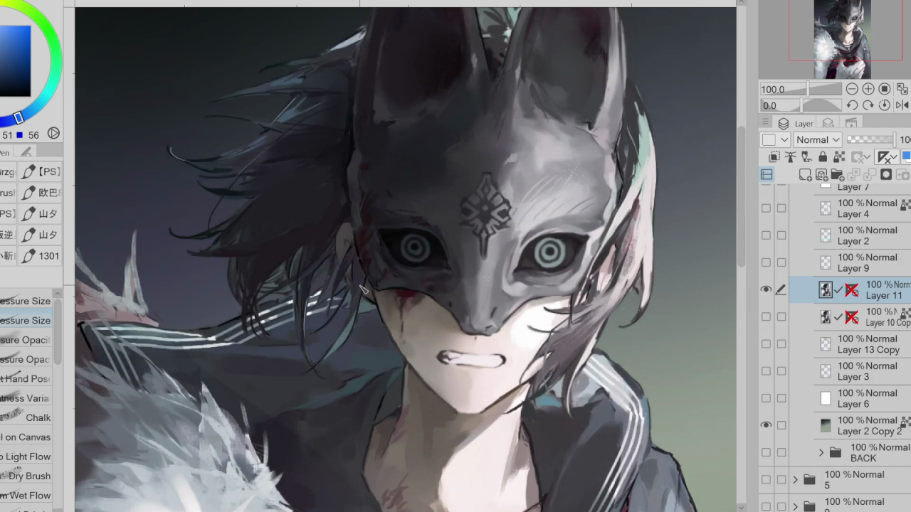
- Toggle the gradient layer Layer 2 Copy 2 off, on, and off again so it's hidden
key(b)
click(766, 425)
click(766, 425)
click(766, 425)
- Auto-select the hair regions left of the mask, then clear the selection
key(w)
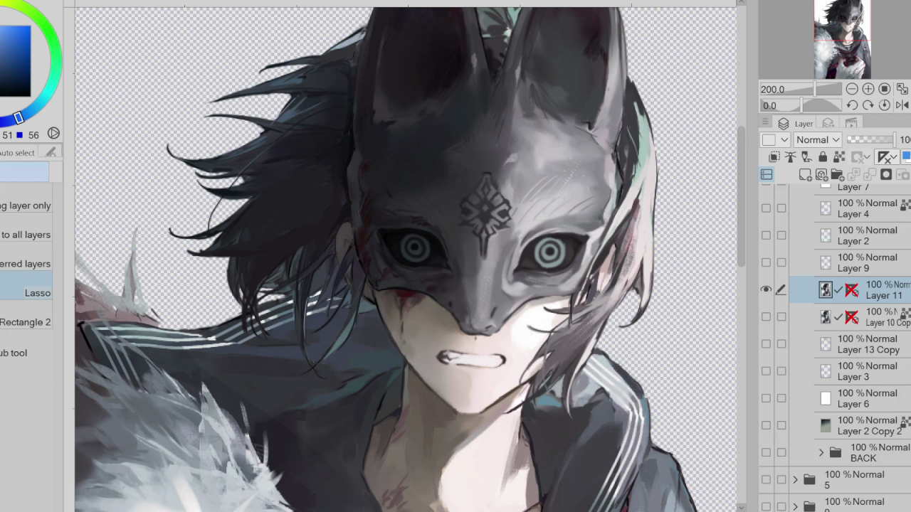
click(341, 292)
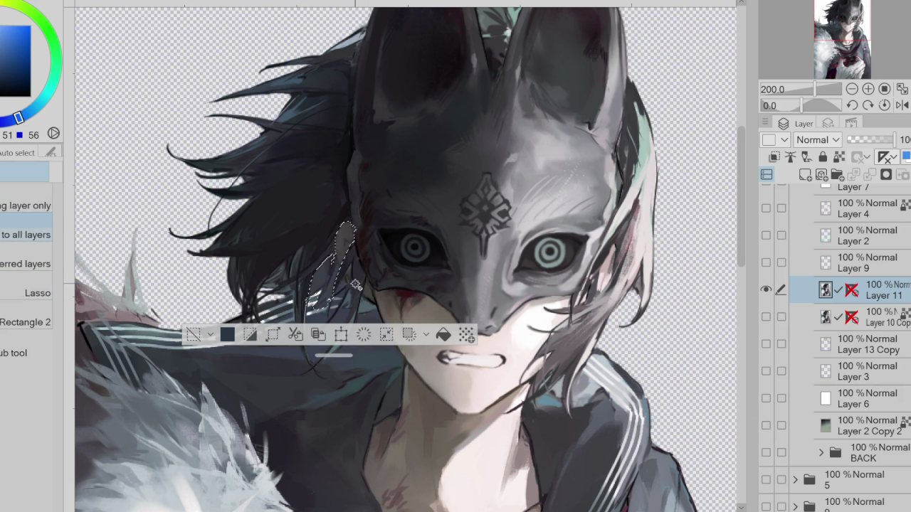
alt+click(365, 305)
key(p)
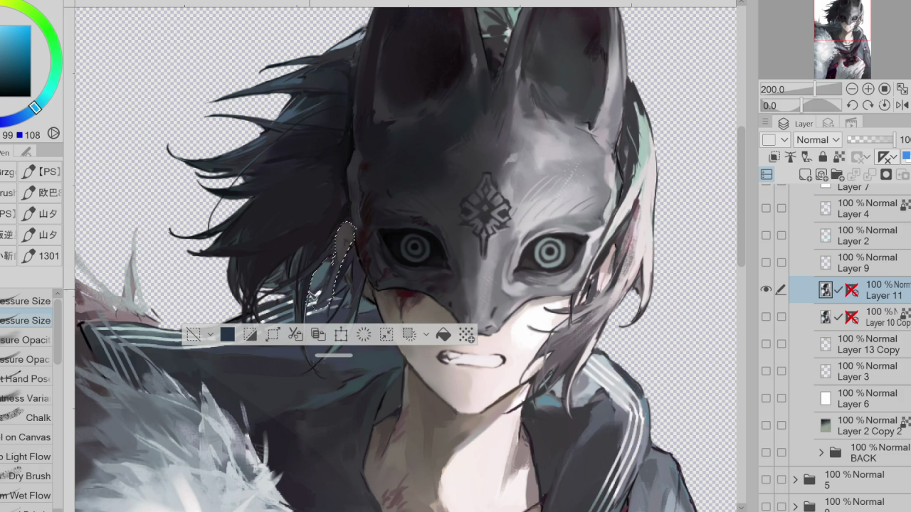
key(ctrl+d)
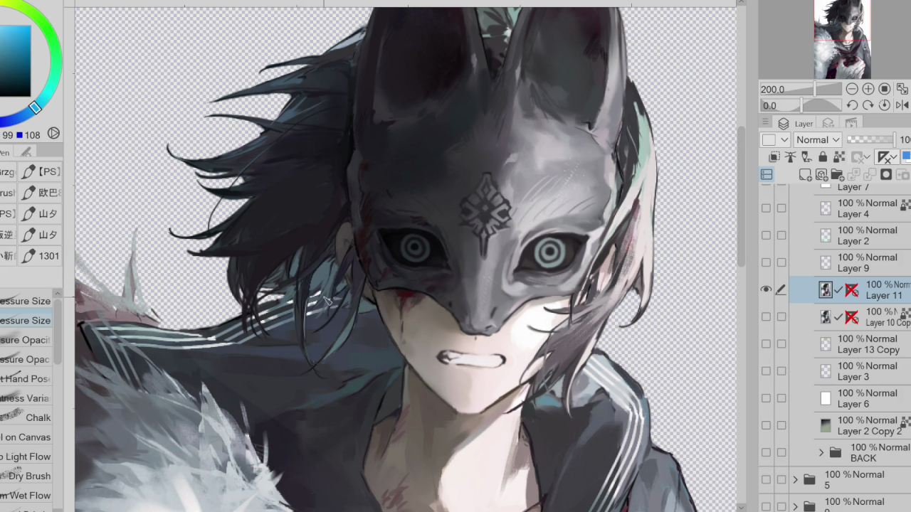
- Paint a thin light-blue strand in the hair, then sample darker purple, blue and red tones
alt+click(318, 287)
alt+click(350, 295)
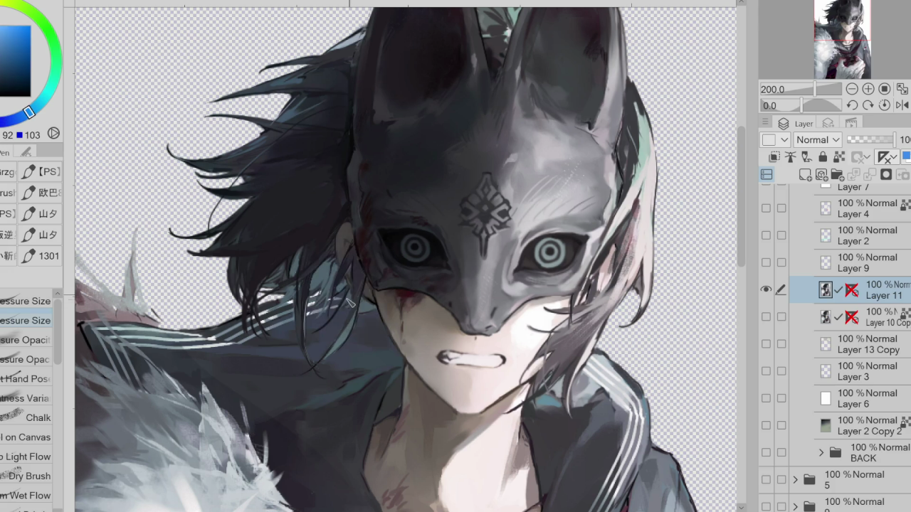
drag(330, 308, 328, 352)
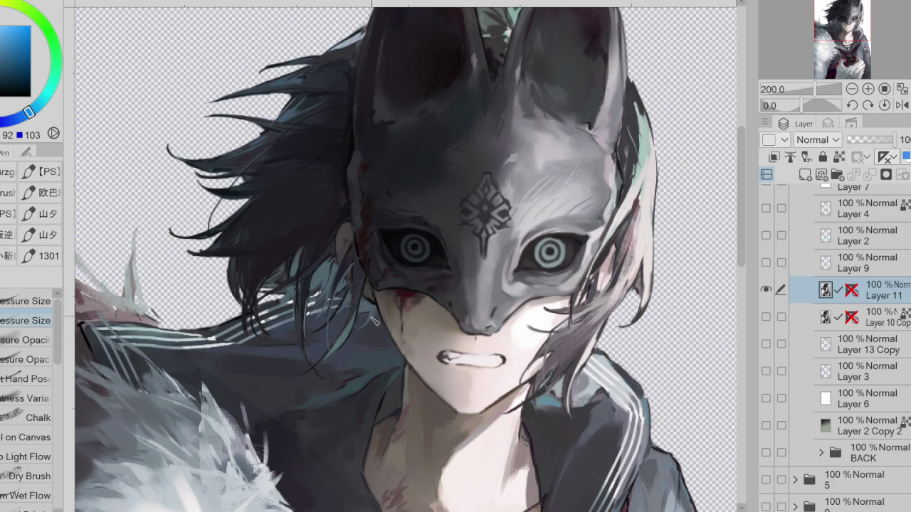
alt+click(306, 239)
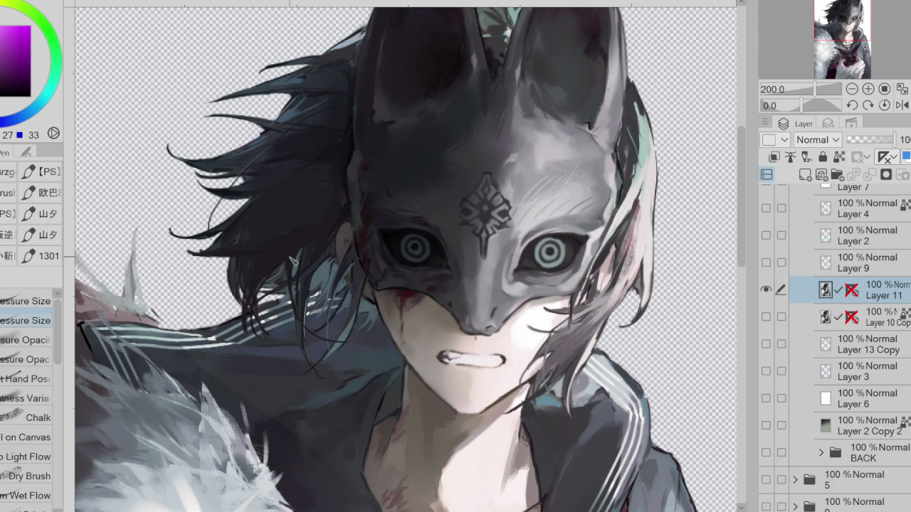
key(g)
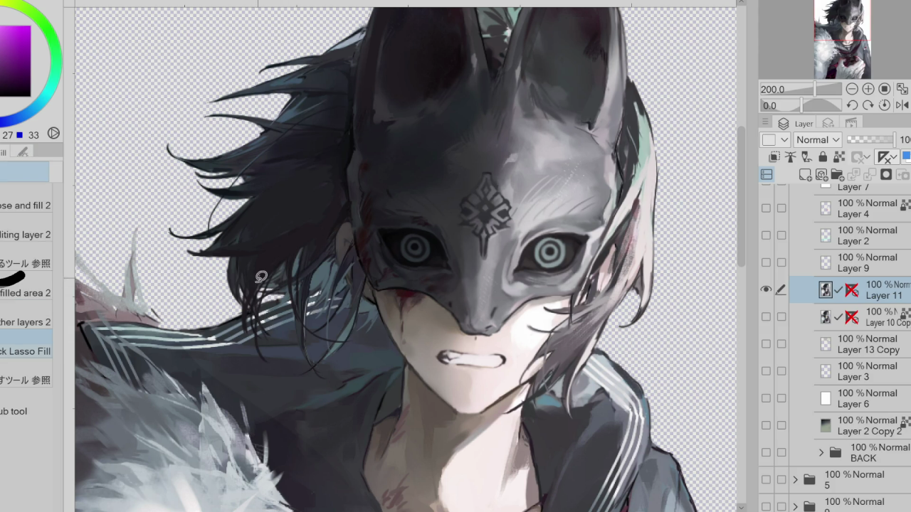
alt+click(273, 232)
alt+click(338, 175)
key(p)
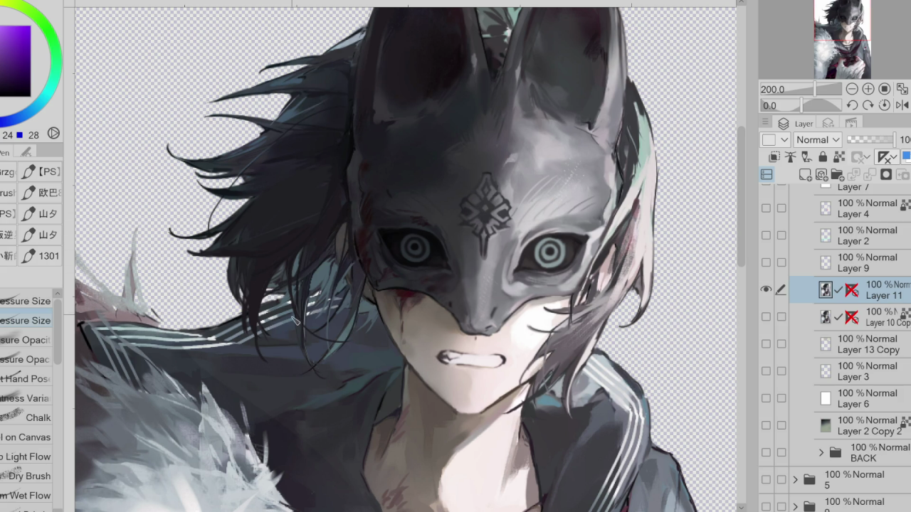
alt+click(625, 186)
scroll(619, 194, down, 1)
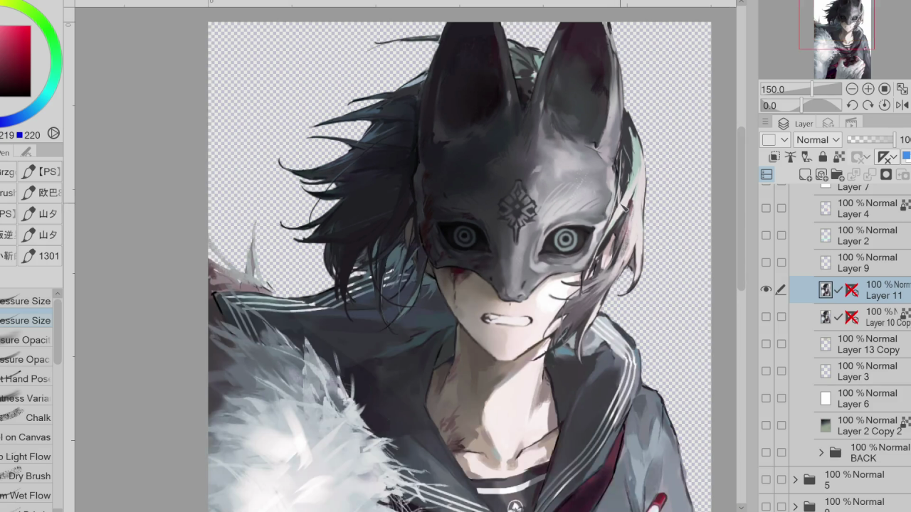
- Paint two thin dark blue strands trailing leftward off the hair near the ear
alt+click(616, 229)
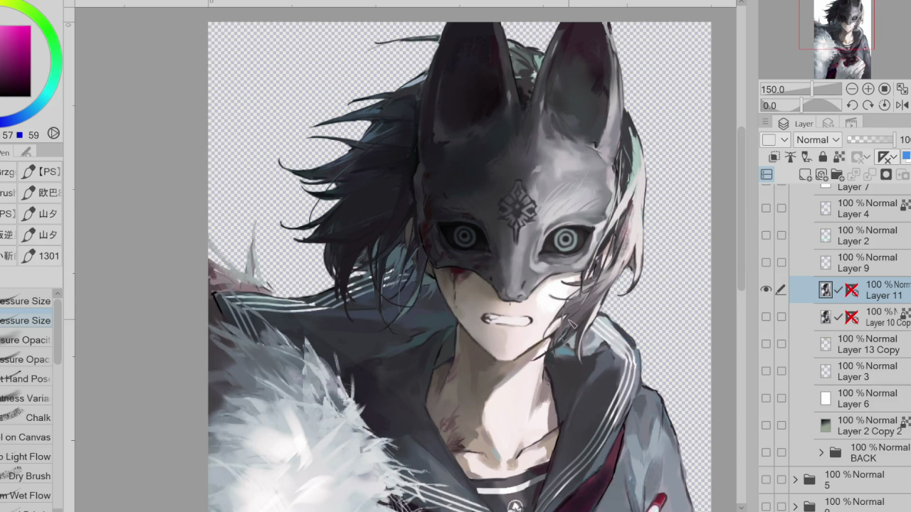
alt+click(401, 163)
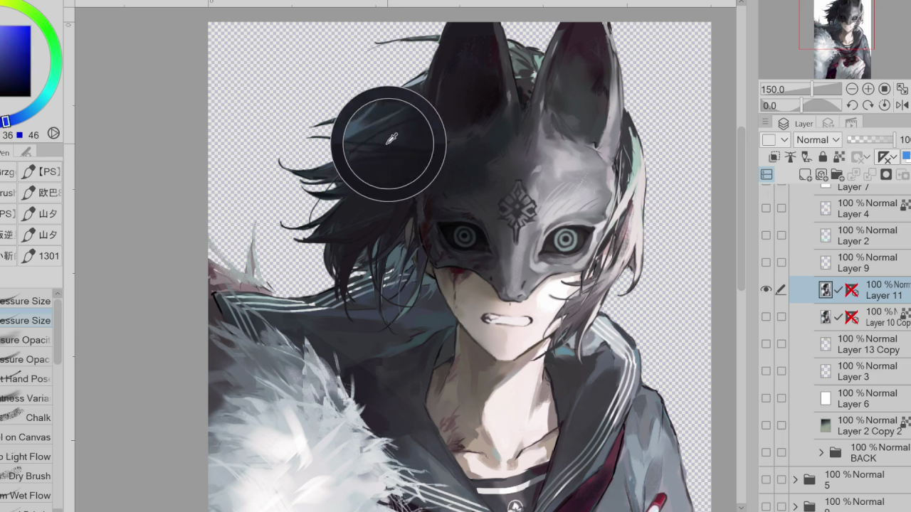
drag(320, 135, 280, 140)
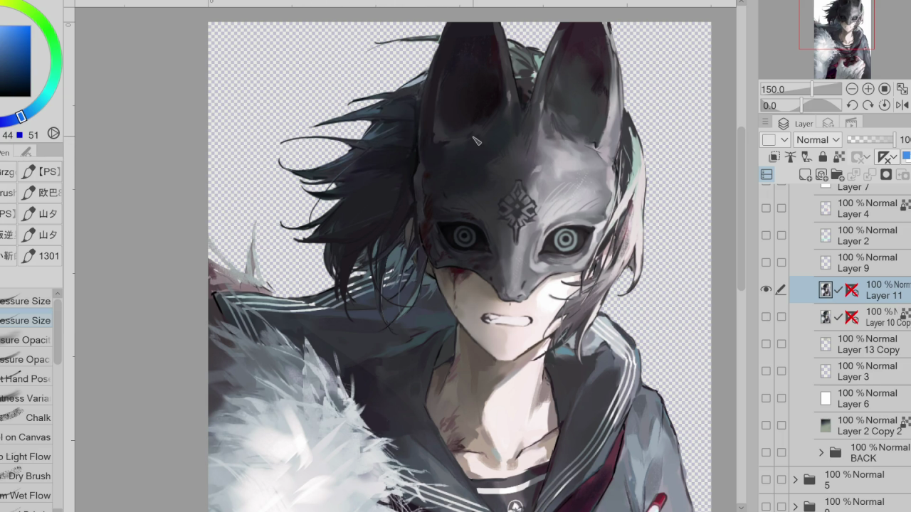
drag(384, 100, 319, 114)
- Tidy the strands with the eraser and resample darker and lighter blue-grey hair tones
key(e)
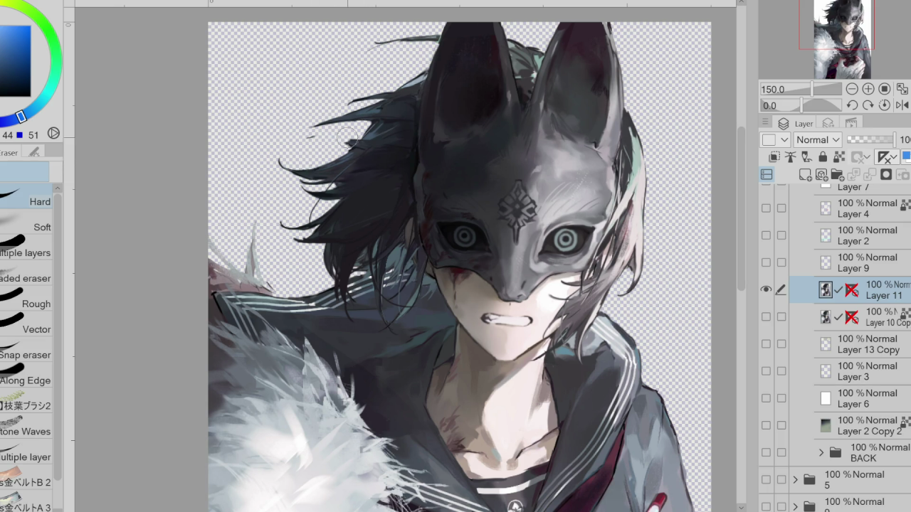
alt+click(371, 135)
key(p)
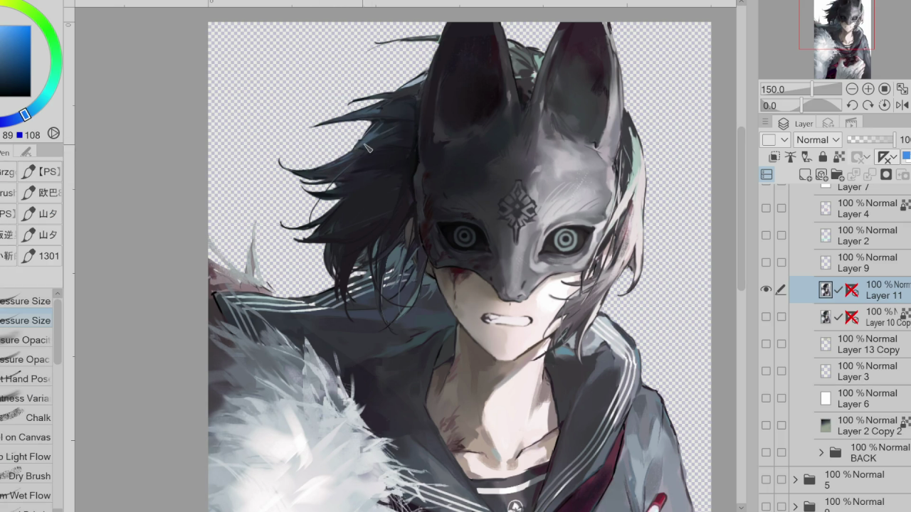
alt+click(369, 149)
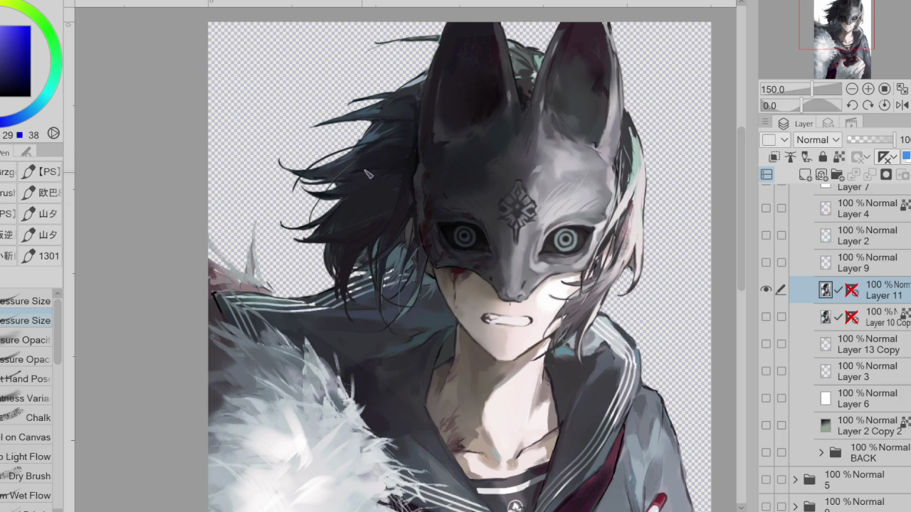
key(e)
key(p)
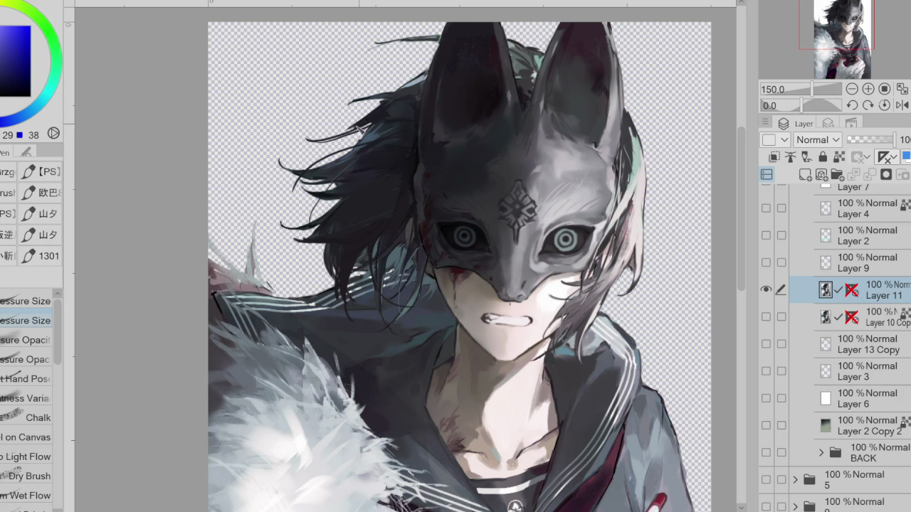
alt+click(384, 117)
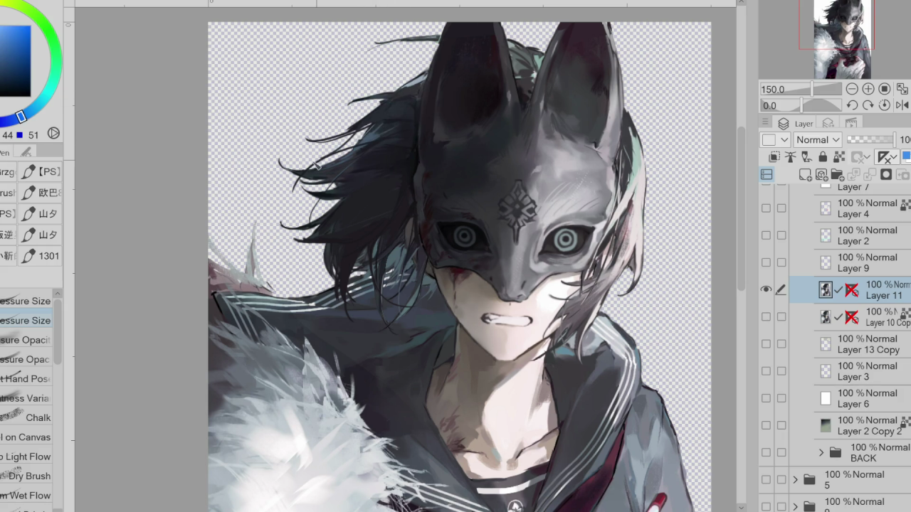
alt+click(414, 92)
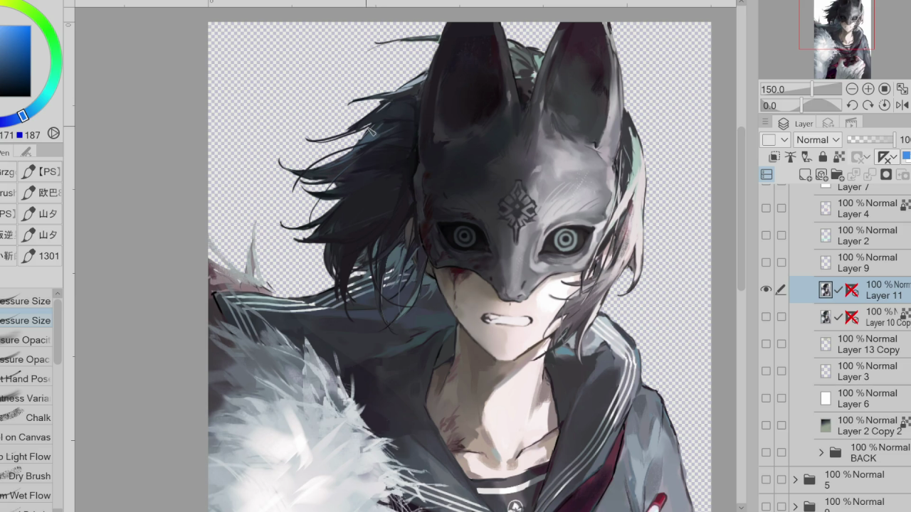
scroll(382, 135, down, 1)
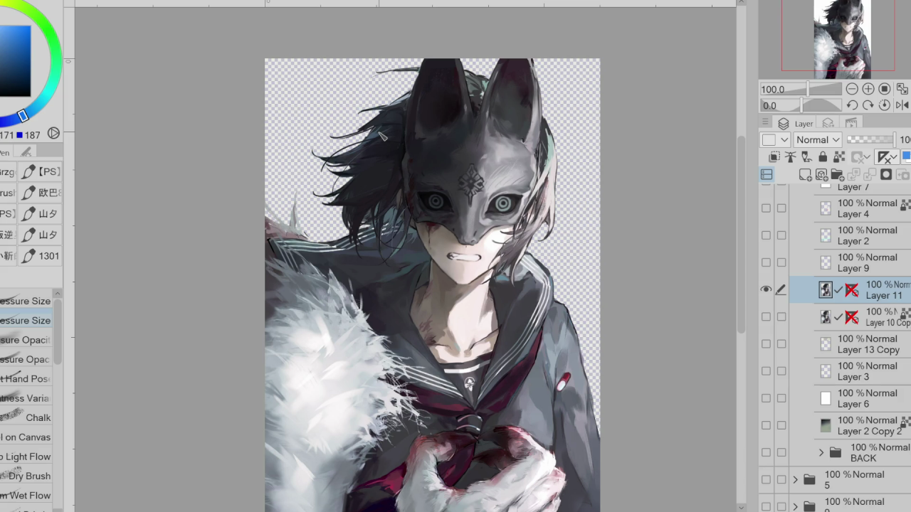
- Add a new empty raster layer, Layer 5, directly above Layer 11
key(j)
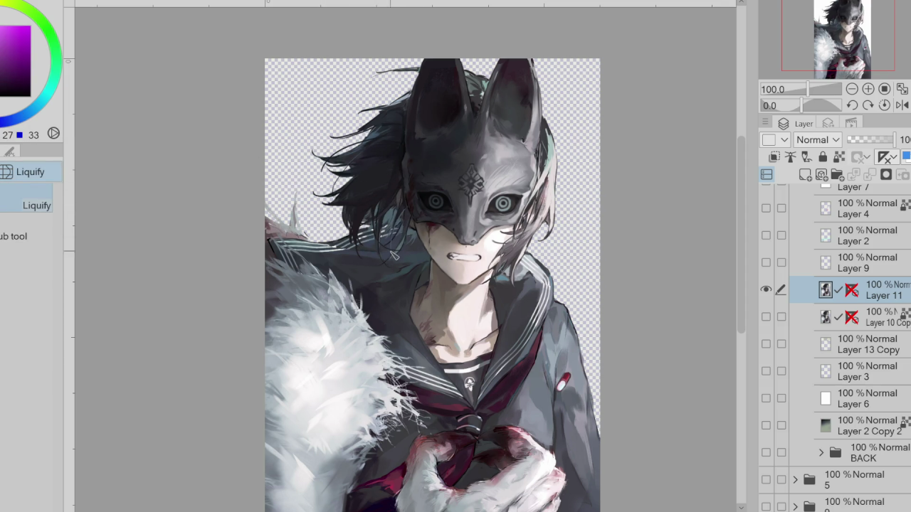
key(b)
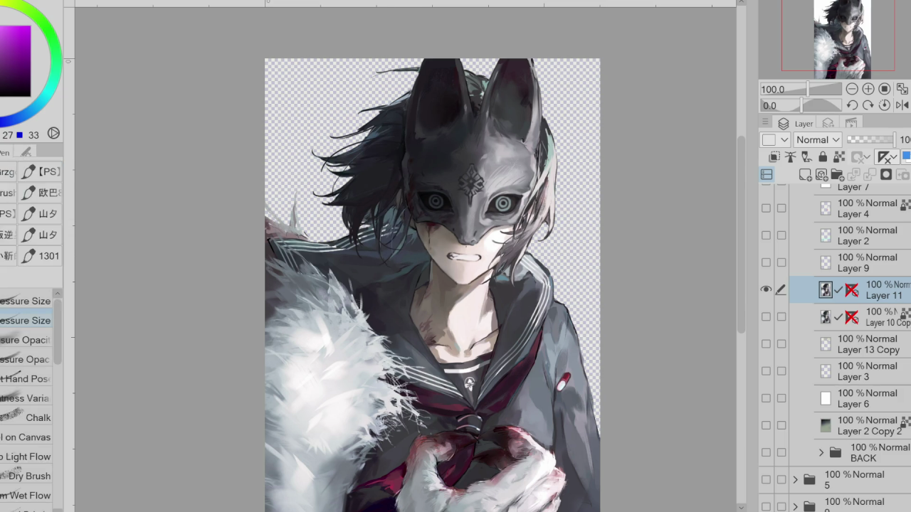
key(g)
click(805, 175)
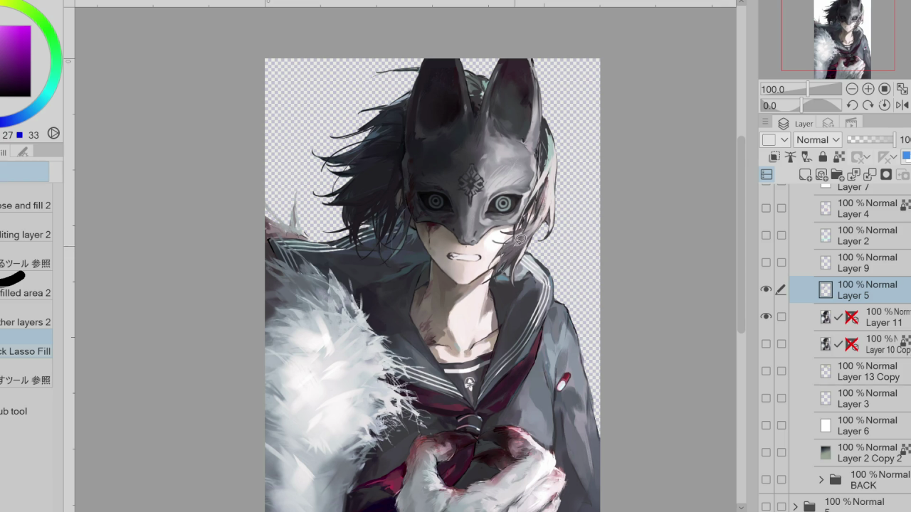
- Paint lighter hair strands beside the mask's right cheek using teal, grey and blue-grey sampled from the hair
alt+click(552, 151)
mouse_move(552, 151)
mouse_down()
mouse_move(541, 178)
mouse_move(549, 158)
mouse_up()
alt+click(548, 167)
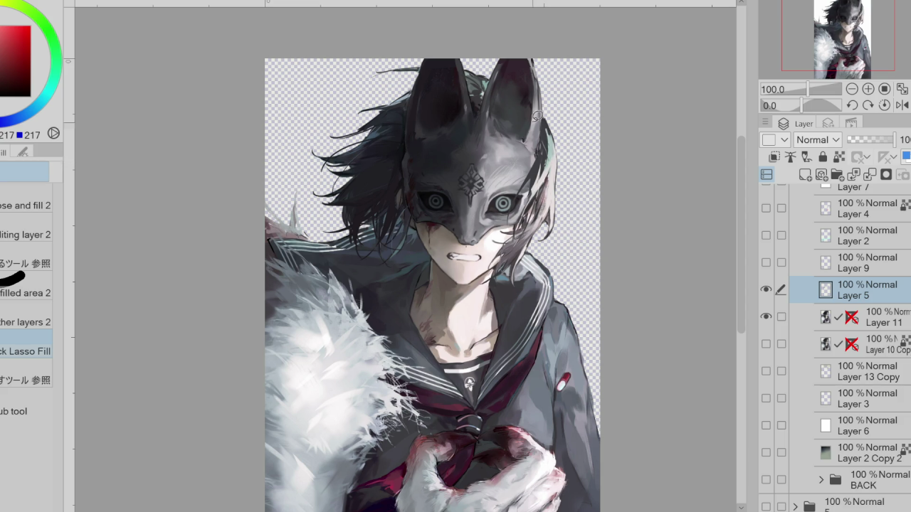
alt+click(476, 111)
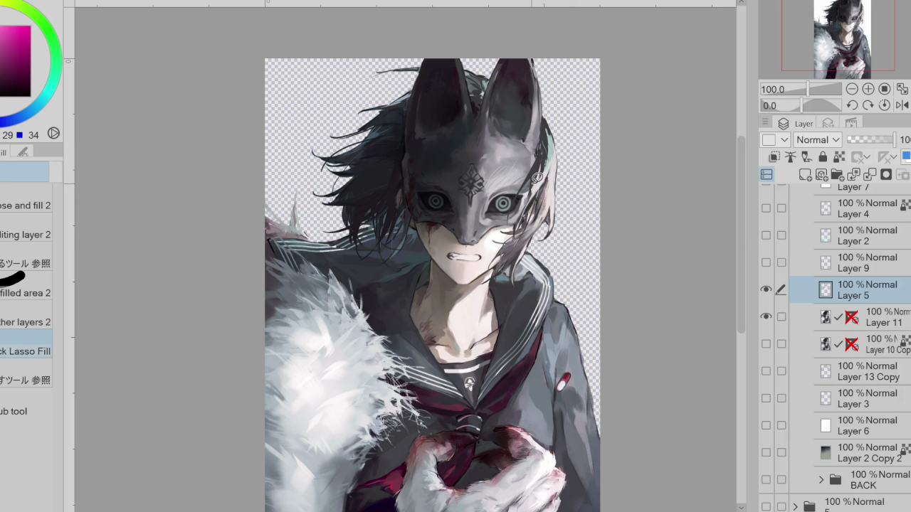
key(p)
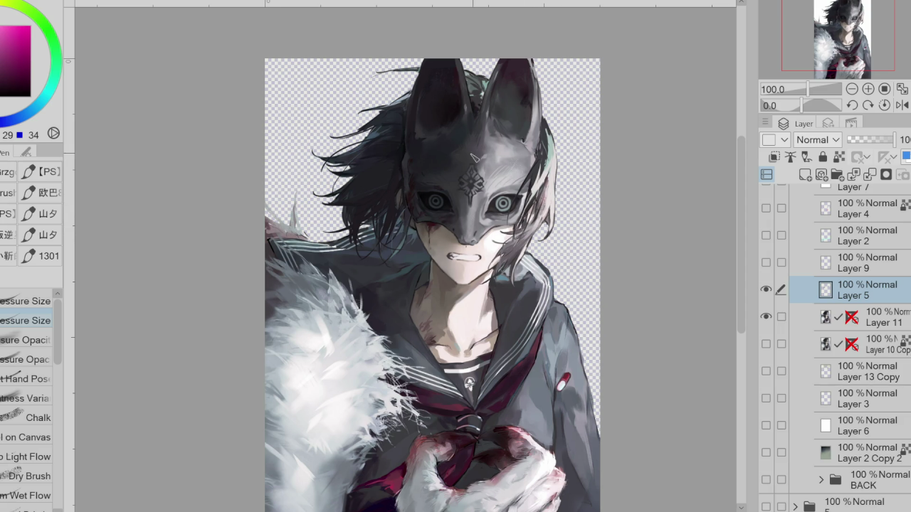
alt+click(404, 162)
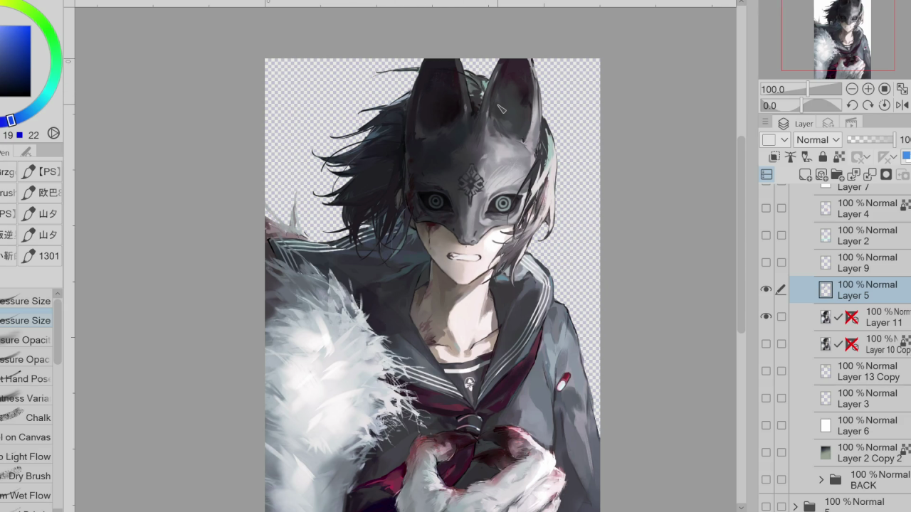
scroll(442, 135, down, 3)
scroll(530, 199, up, 3)
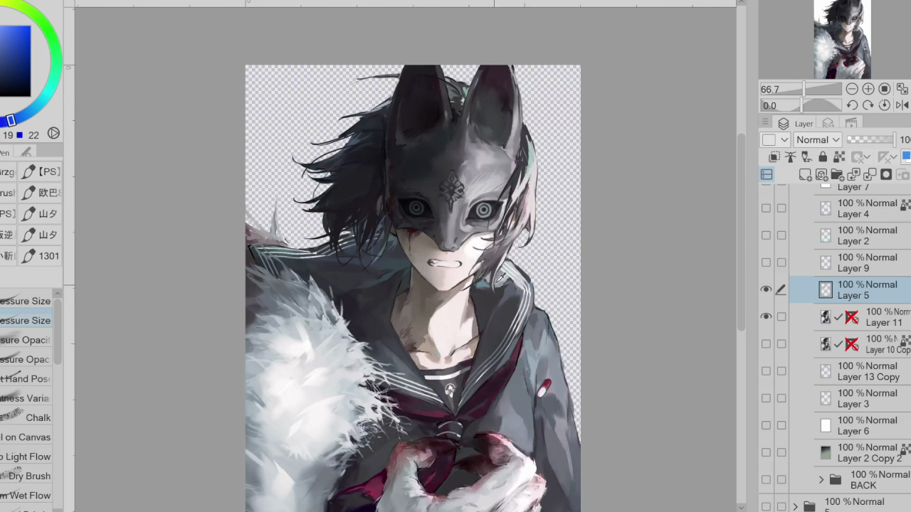
drag(516, 210, 499, 237)
drag(511, 187, 504, 222)
drag(517, 170, 493, 213)
mouse_move(521, 179)
mouse_down()
mouse_move(508, 204)
mouse_move(514, 194)
mouse_up()
drag(519, 157, 495, 207)
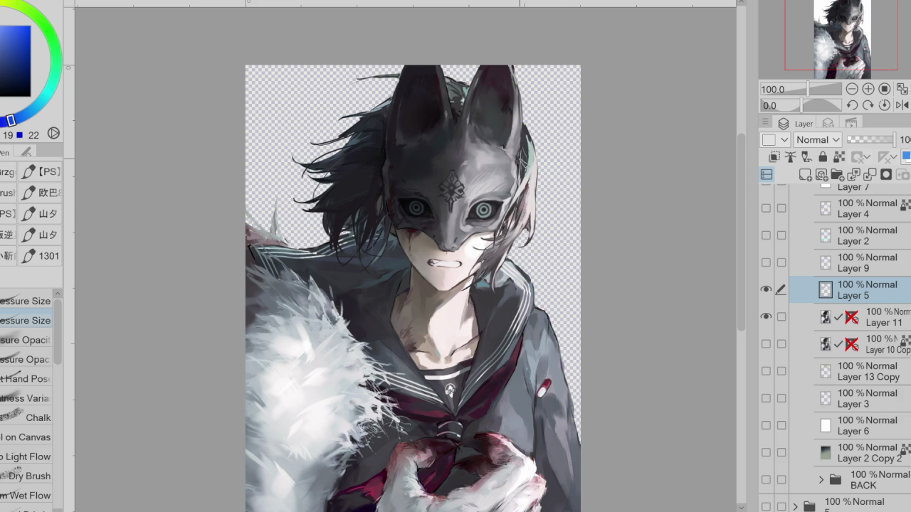
- Add thin light strands beside the cheek and merge Layer 5 down into Layer 11
alt+click(510, 173)
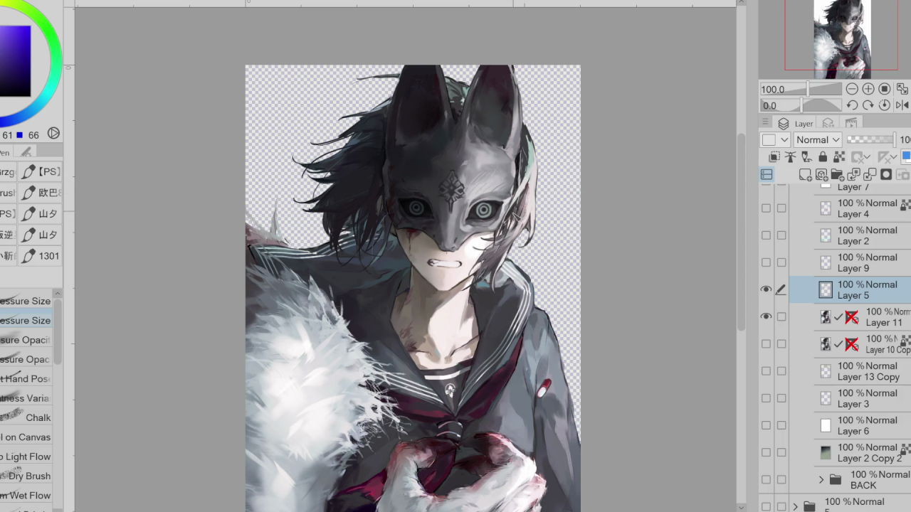
drag(500, 245, 488, 269)
drag(512, 240, 501, 252)
key(e)
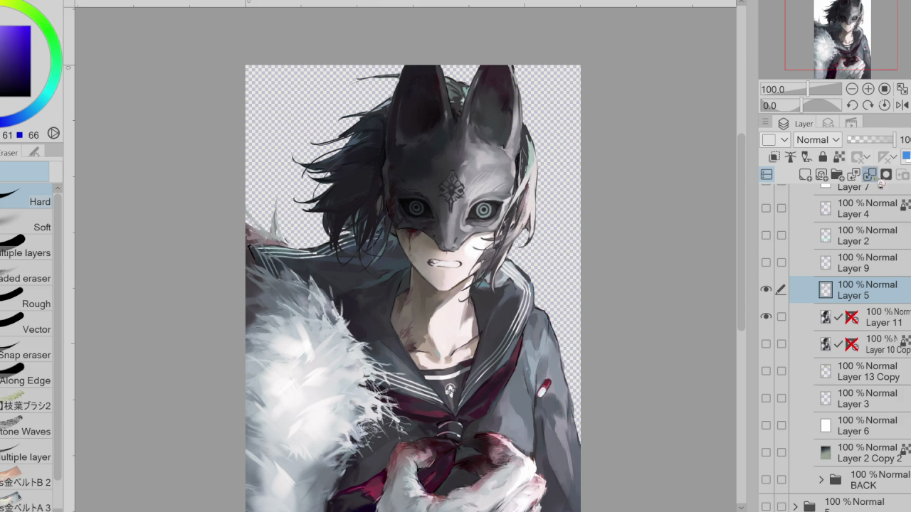
drag(891, 298, 885, 156)
- Paint a short light stroke at the mask's top and add a Multiply-mode Layer 5 above Layer 11
key(p)
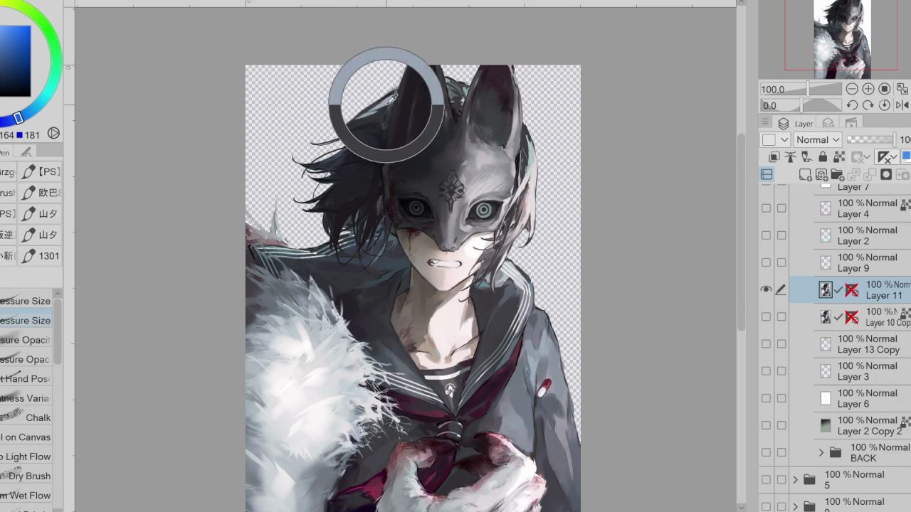
drag(370, 122, 370, 130)
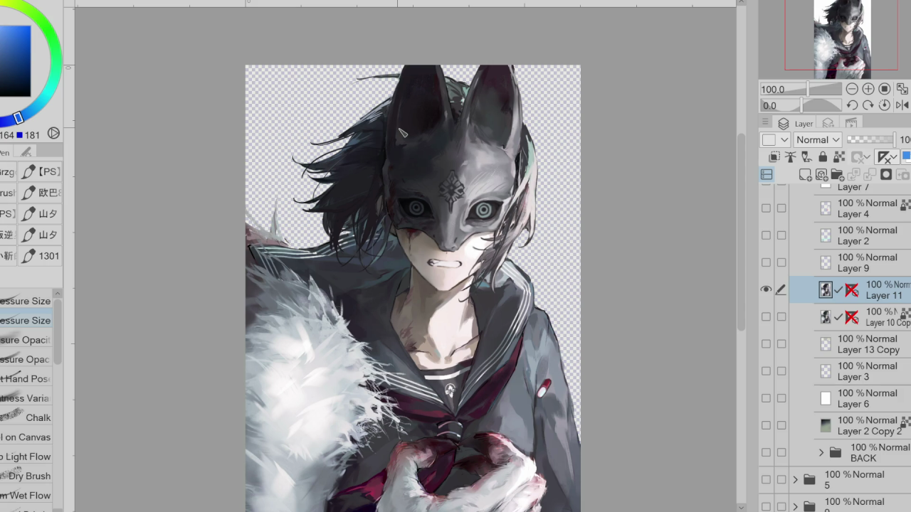
key(ctrl+minus)
key(ctrl+minus)
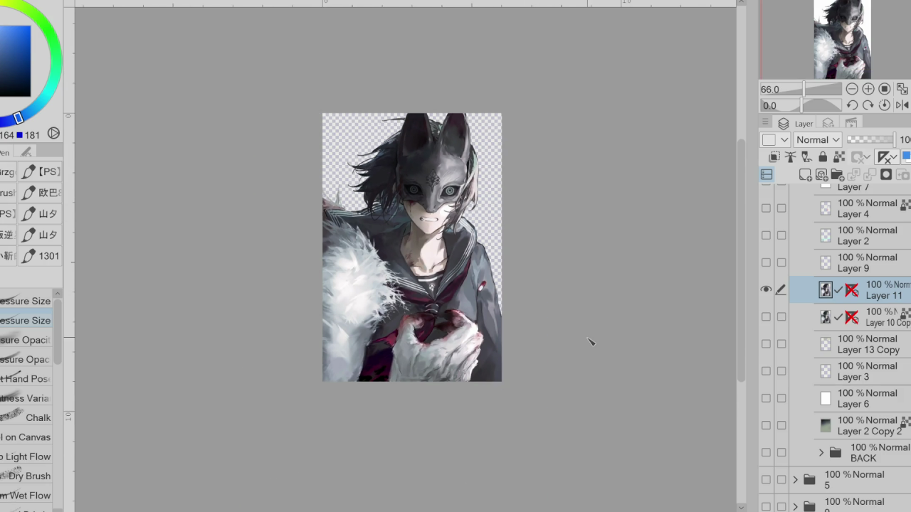
click(805, 174)
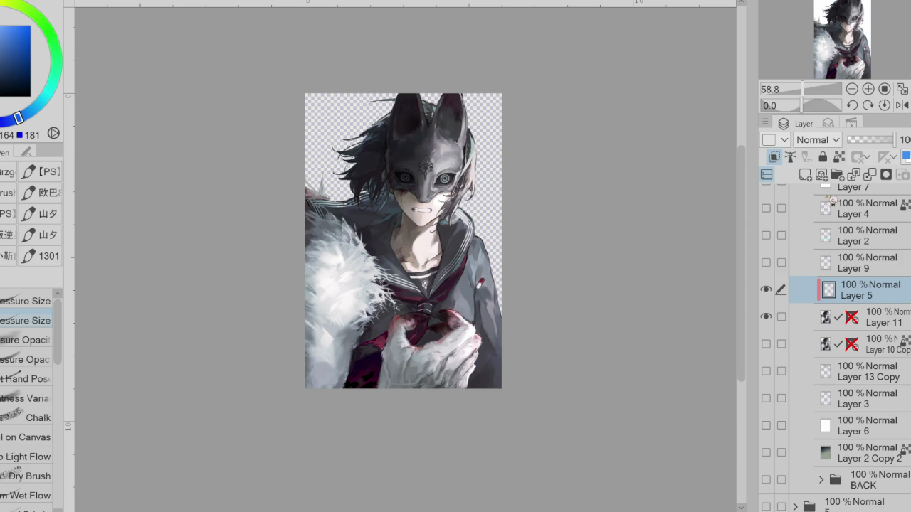
key(b)
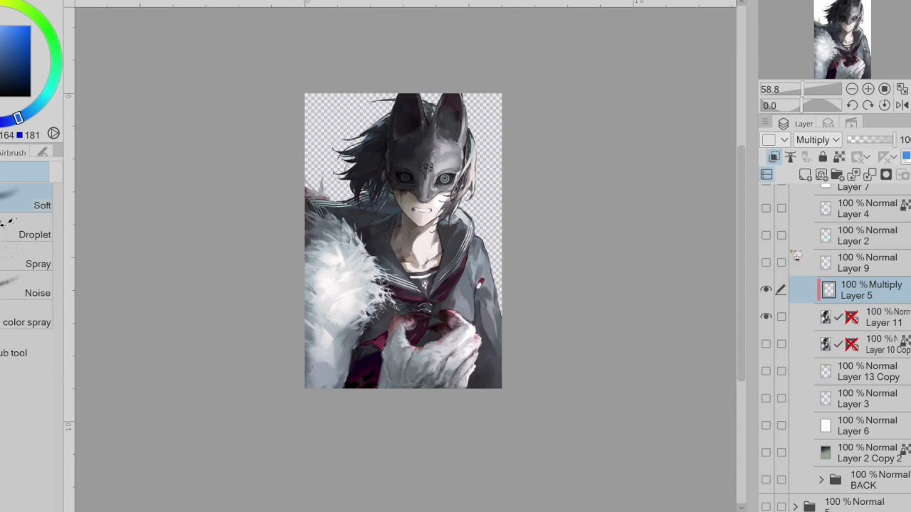
- Show the cyan title lettering and dark gradient background, then delete the Multiply layer
click(766, 235)
scroll(874, 360, down, 1)
scroll(874, 360, down, 2)
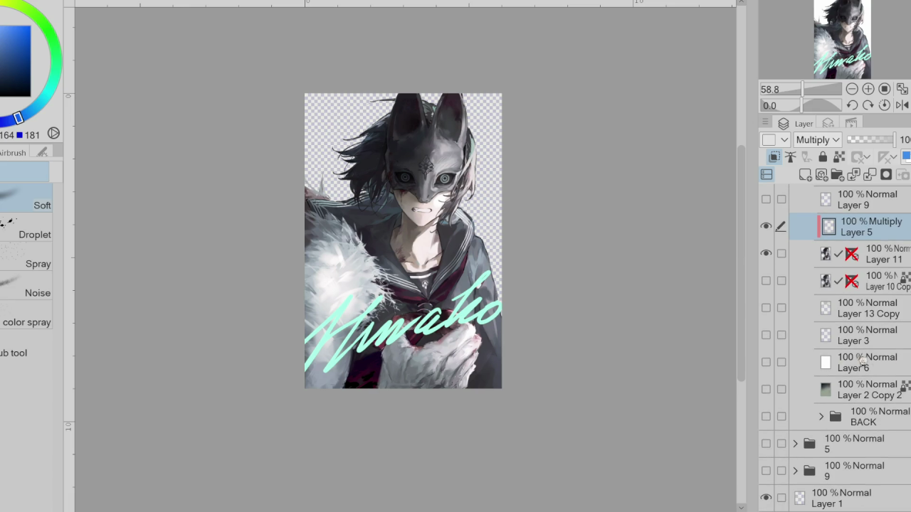
click(766, 389)
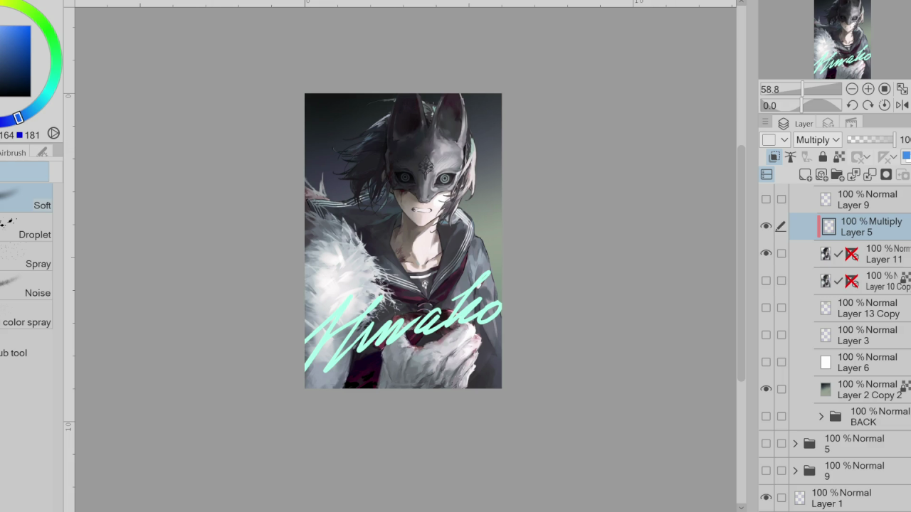
click(766, 226)
click(766, 226)
click(766, 226)
click(766, 226)
click(886, 157)
- Toggle the gradient background to compare, then hide both it and the title lettering
scroll(487, 154, up, 1)
scroll(487, 153, down, 1)
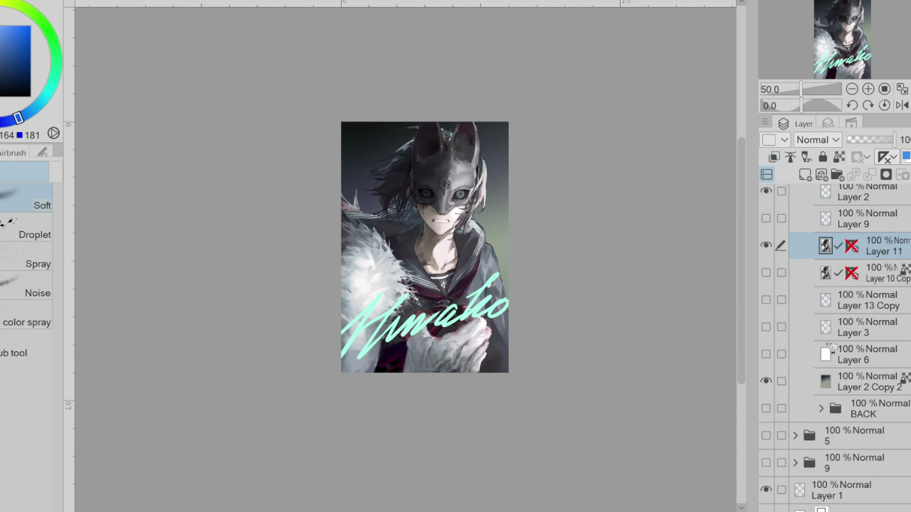
click(767, 381)
click(767, 381)
scroll(614, 264, down, 1)
scroll(598, 252, down, 1)
scroll(563, 236, up, 1)
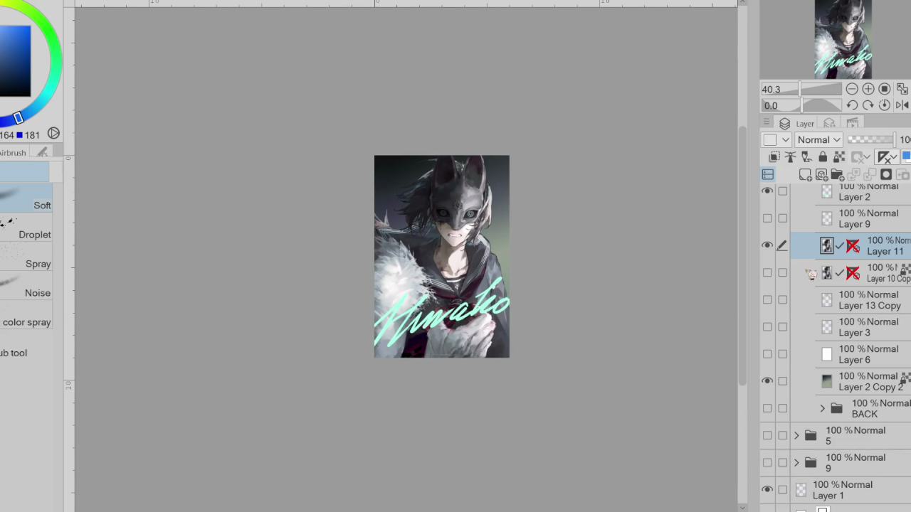
click(767, 381)
scroll(460, 187, up, 1)
scroll(460, 186, up, 1)
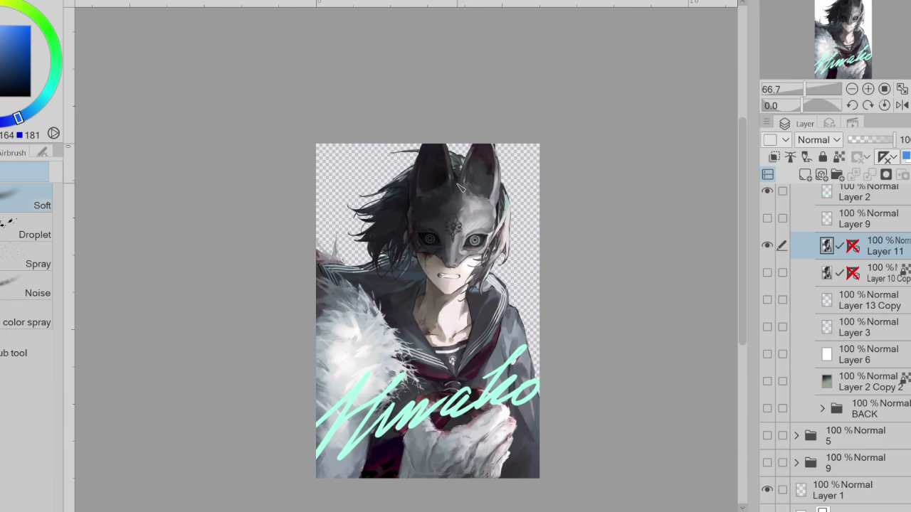
click(460, 186)
click(768, 192)
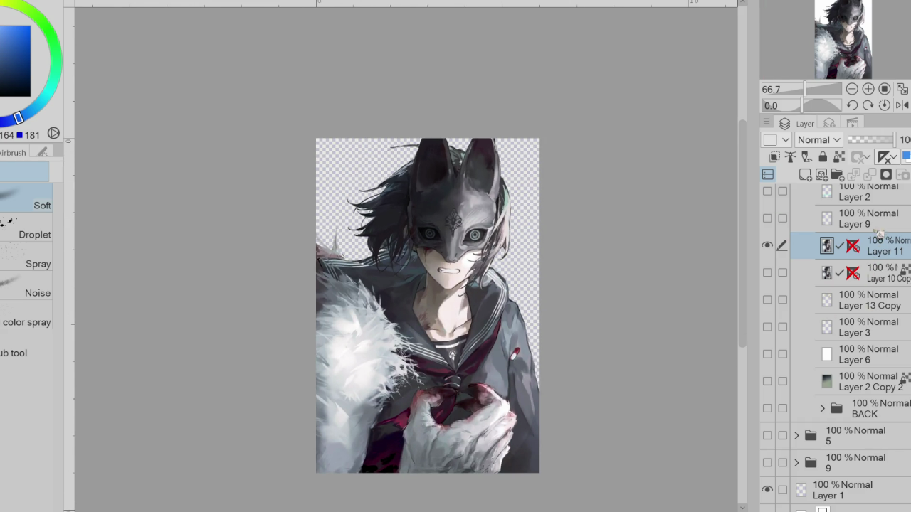
- Run the Sharpening auto action and set the resulting Overlay layer to 17% opacity
click(857, 124)
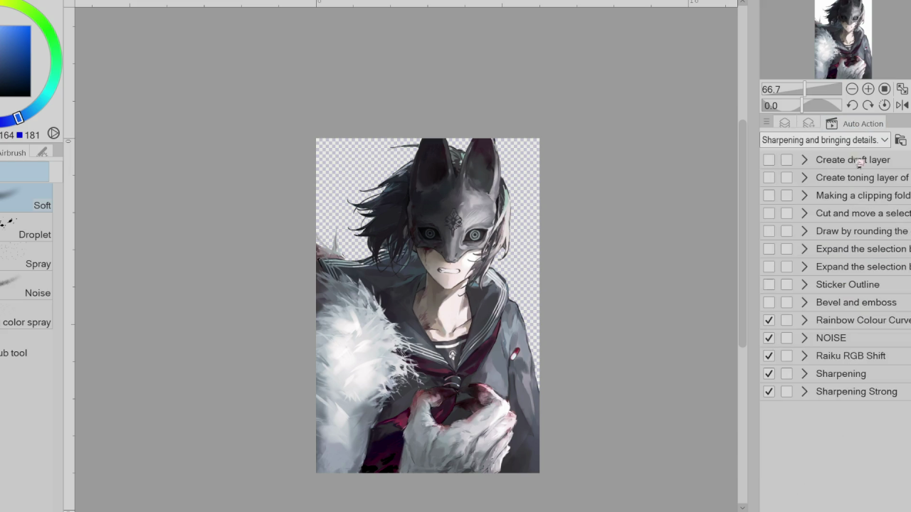
click(835, 371)
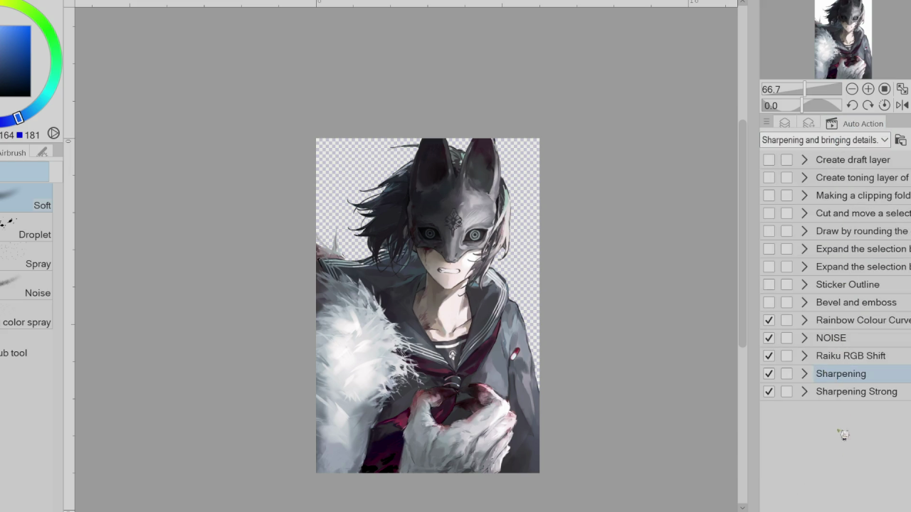
scroll(473, 205, up, 2)
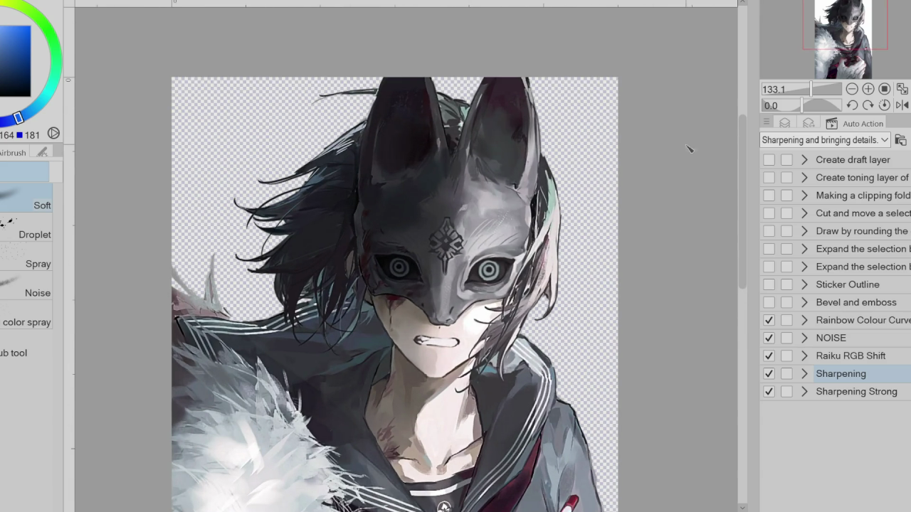
click(784, 123)
drag(862, 140, 855, 140)
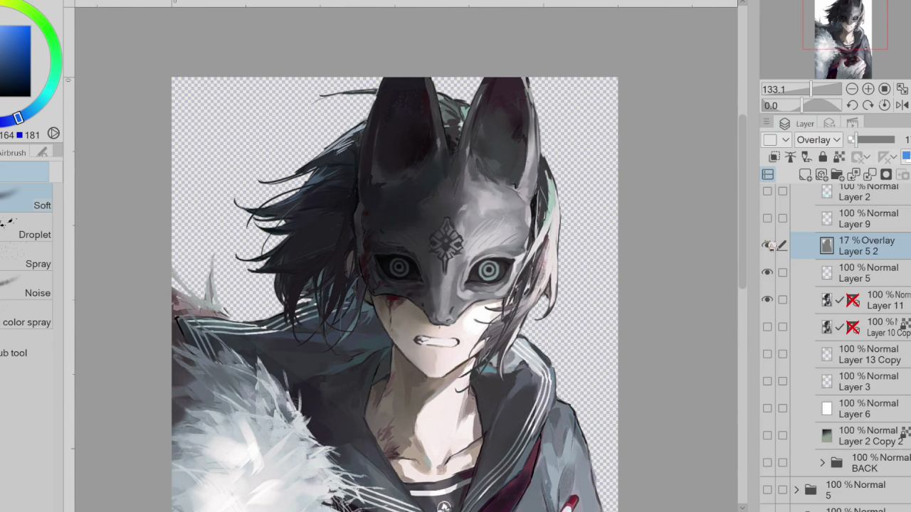
- Move Layer 5 2 below Layer 5, clip it, raise opacity to 44%, then delete it
drag(866, 254, 862, 291)
click(774, 156)
scroll(514, 273, up, 1)
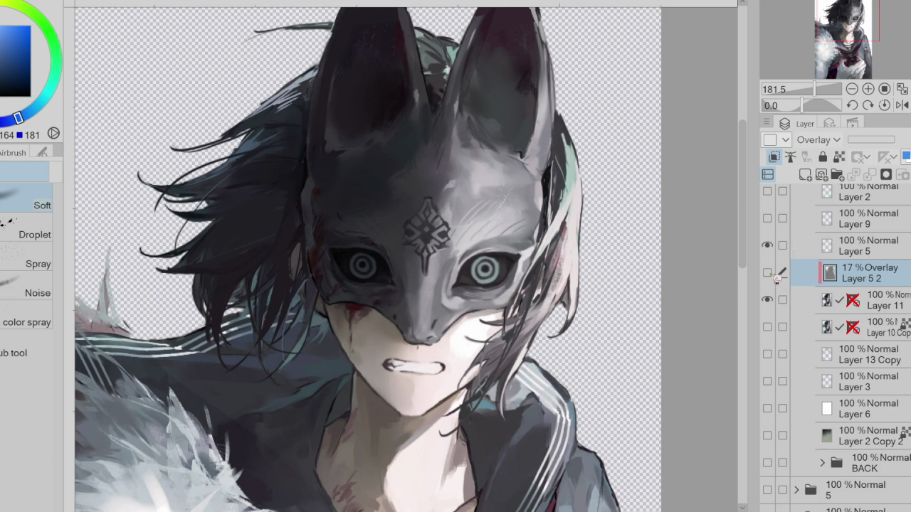
drag(855, 139, 872, 158)
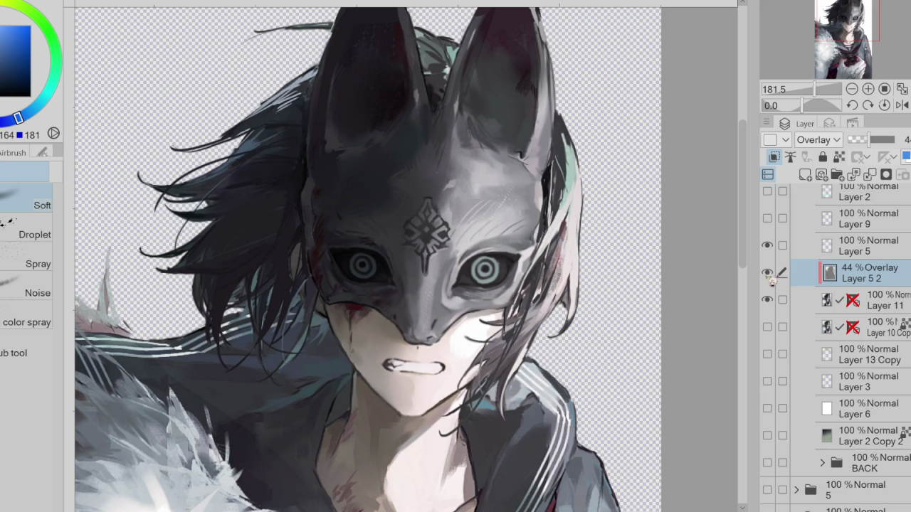
scroll(603, 255, down, 2)
click(885, 175)
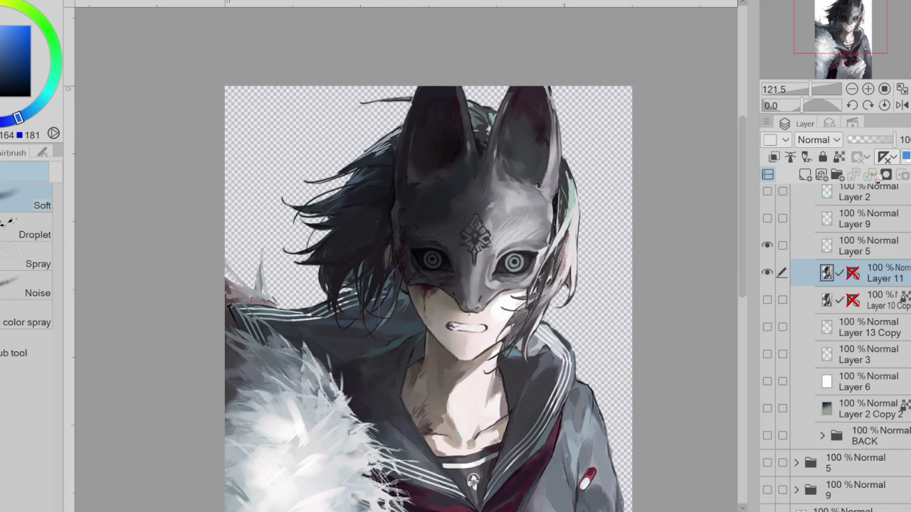
click(877, 175)
click(877, 176)
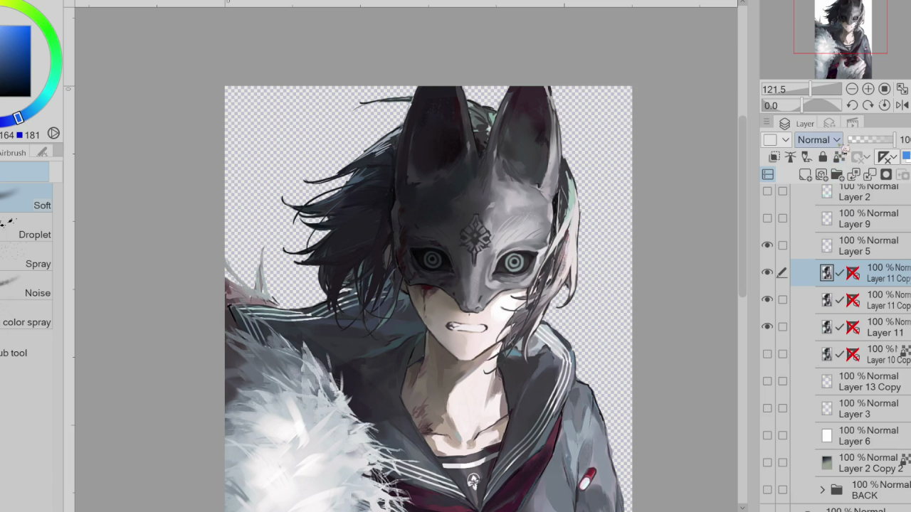
click(820, 443)
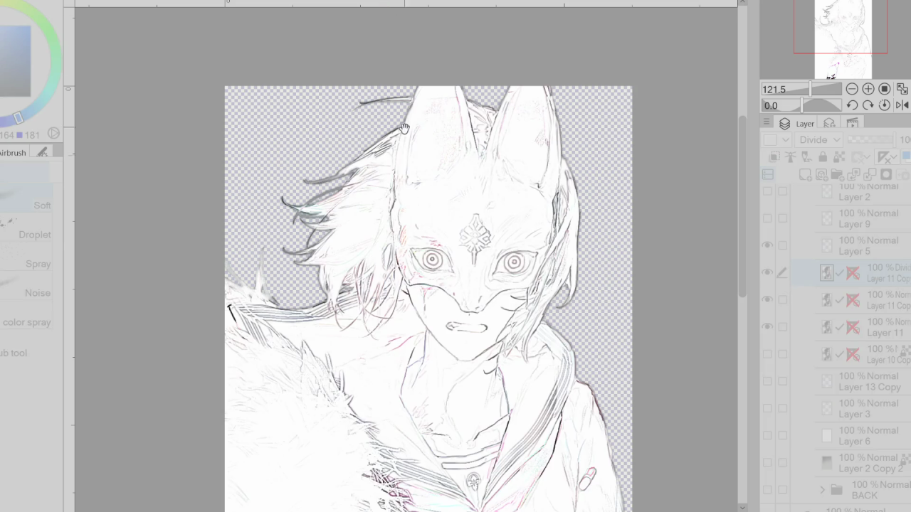
scroll(414, 286, up, 1)
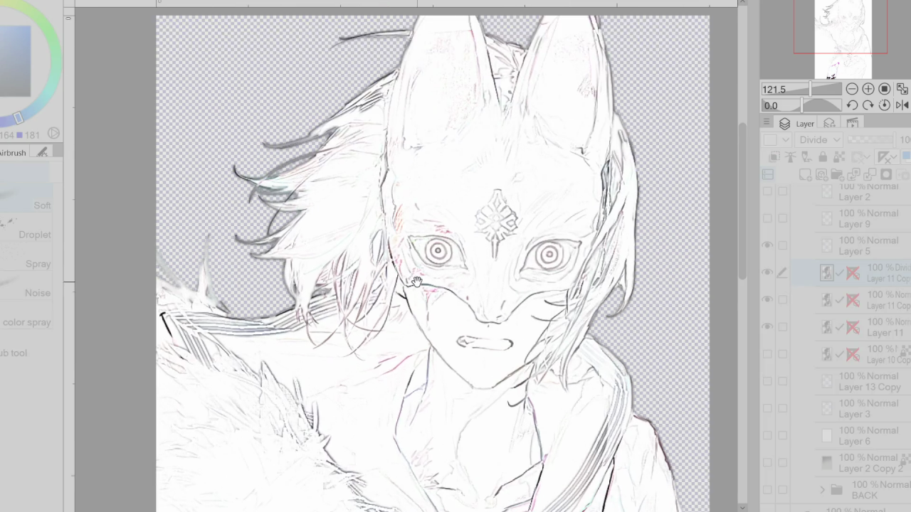
scroll(414, 287, up, 2)
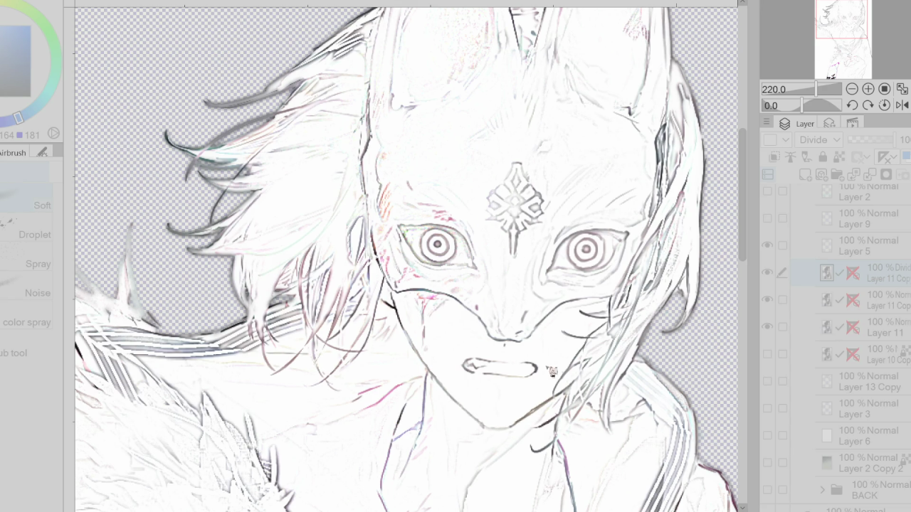
click(830, 144)
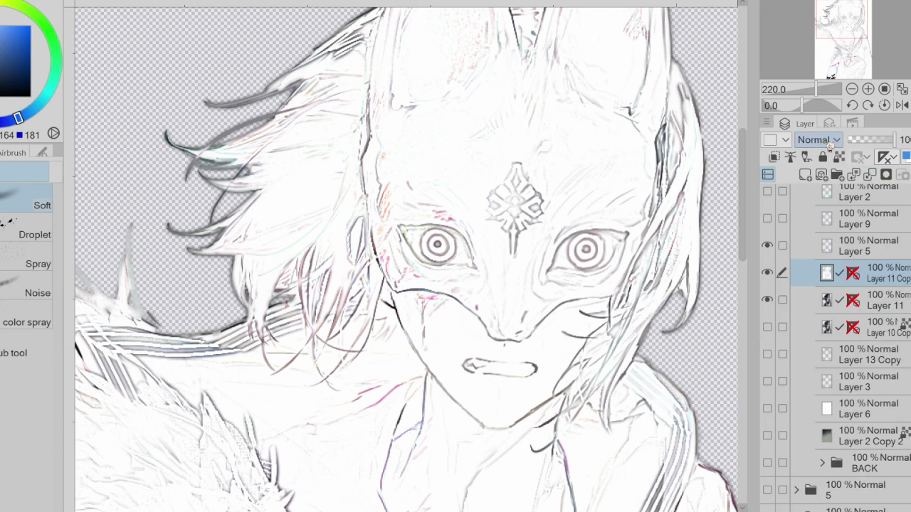
scroll(830, 144, down, 1)
scroll(830, 144, up, 1)
scroll(830, 144, down, 2)
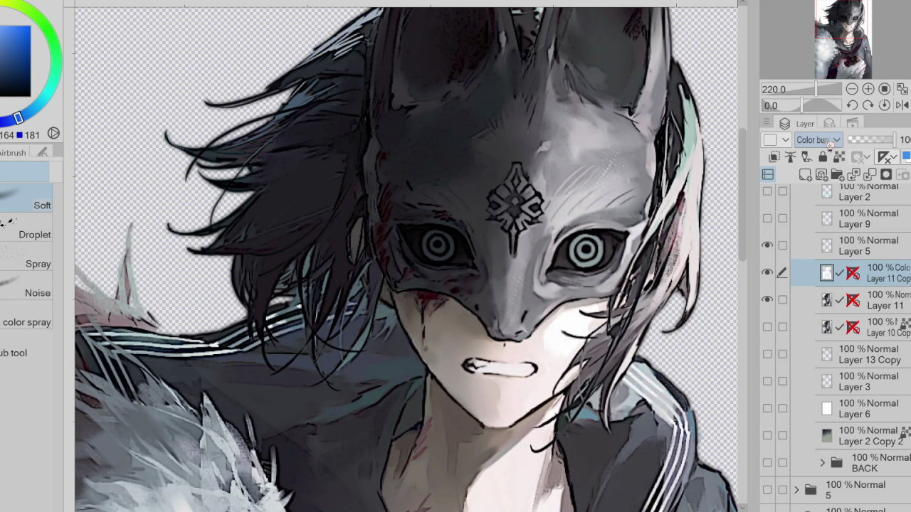
scroll(714, 177, down, 1)
click(862, 141)
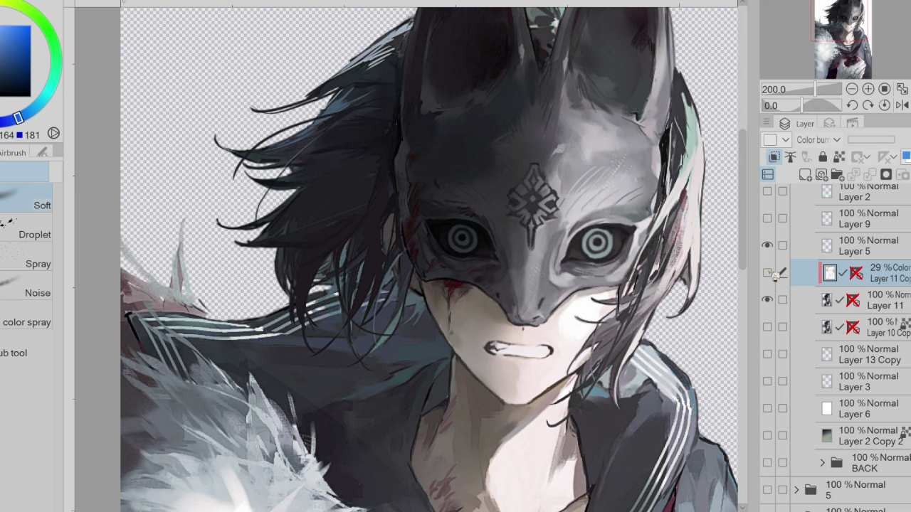
scroll(522, 384, down, 2)
scroll(521, 384, down, 3)
scroll(522, 384, up, 3)
click(858, 140)
click(859, 140)
scroll(640, 195, down, 3)
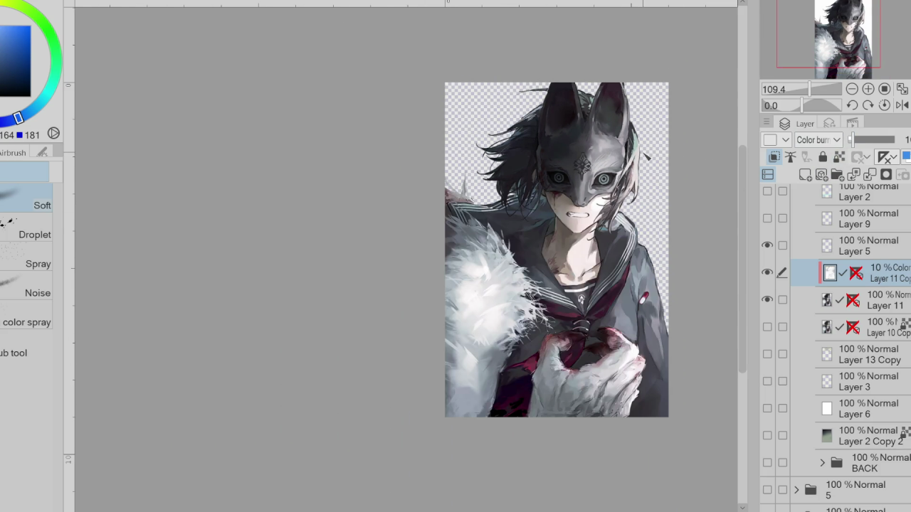
scroll(640, 195, up, 1)
scroll(645, 285, up, 2)
scroll(645, 286, up, 2)
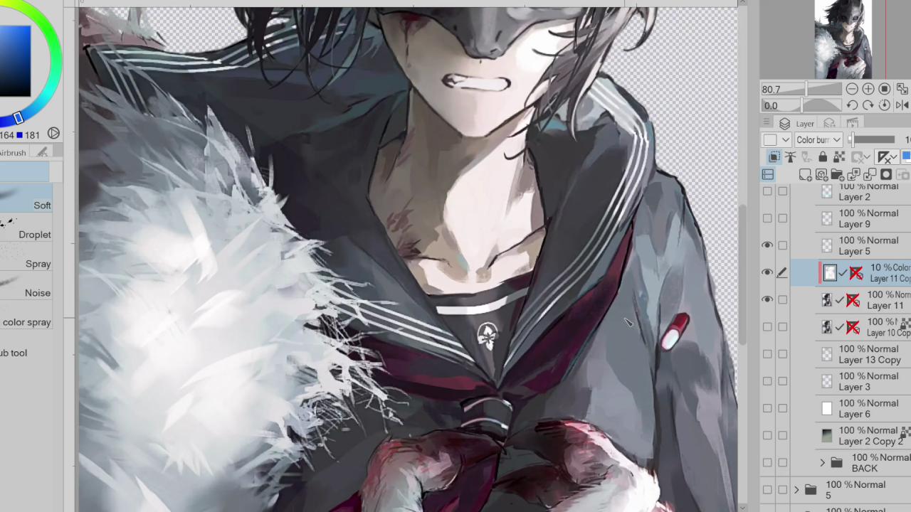
scroll(645, 285, down, 3)
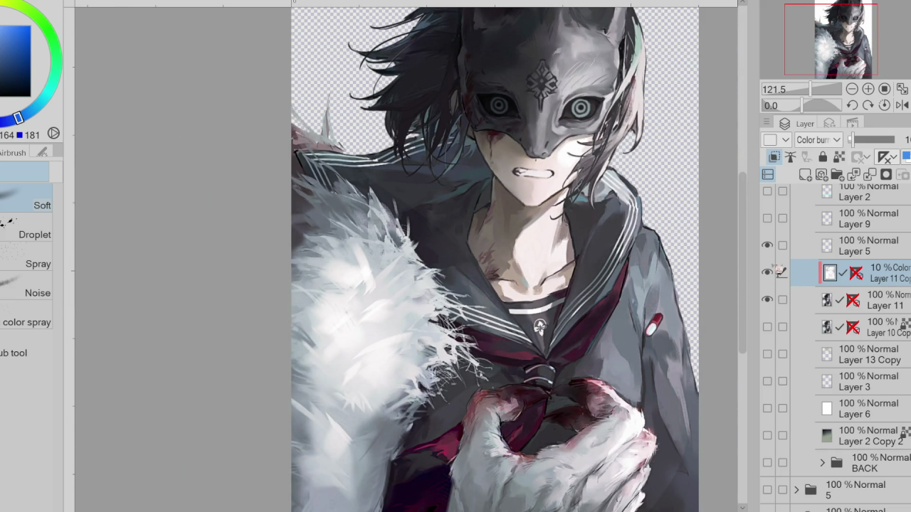
click(869, 175)
scroll(640, 271, down, 2)
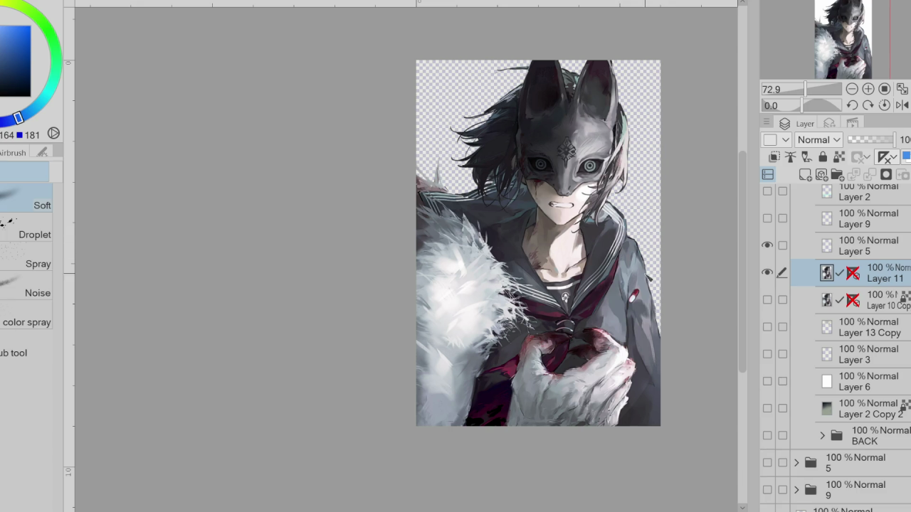
- Show the gradient background Layer 2 Copy 2 and delete the unused Layer 10 Copy, Layer 5 and Layer 9
click(767, 408)
click(868, 245)
scroll(702, 305, down, 2)
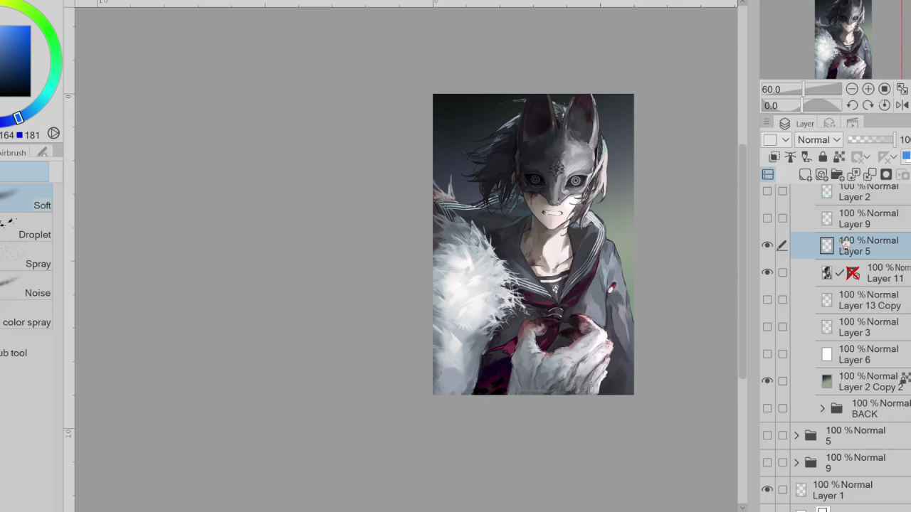
scroll(701, 305, up, 1)
click(870, 175)
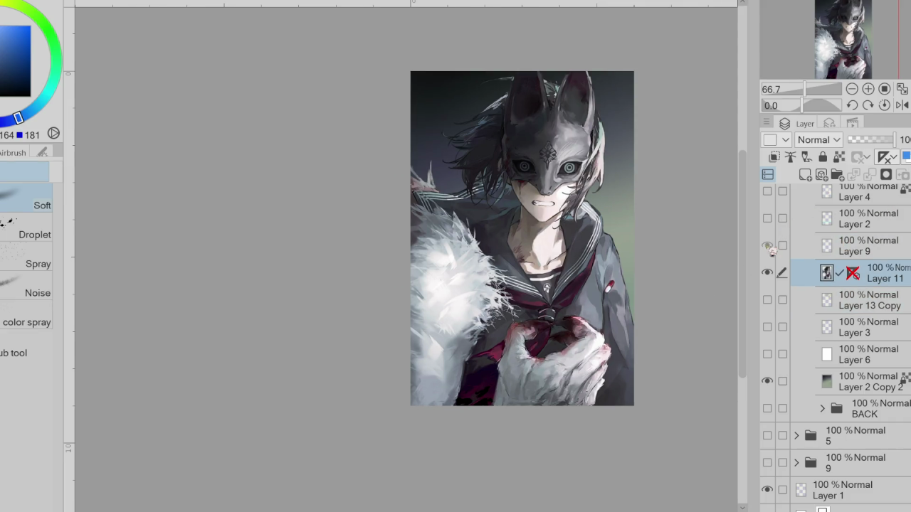
click(864, 244)
click(887, 157)
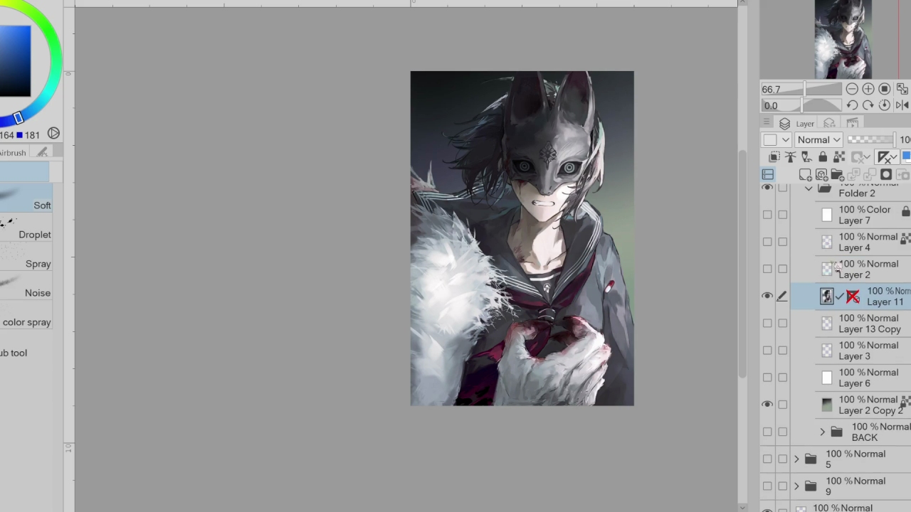
- Show Layer 4's white shapes and red flower and the cyan Himeko lettering, then select the background layer
click(769, 242)
click(767, 269)
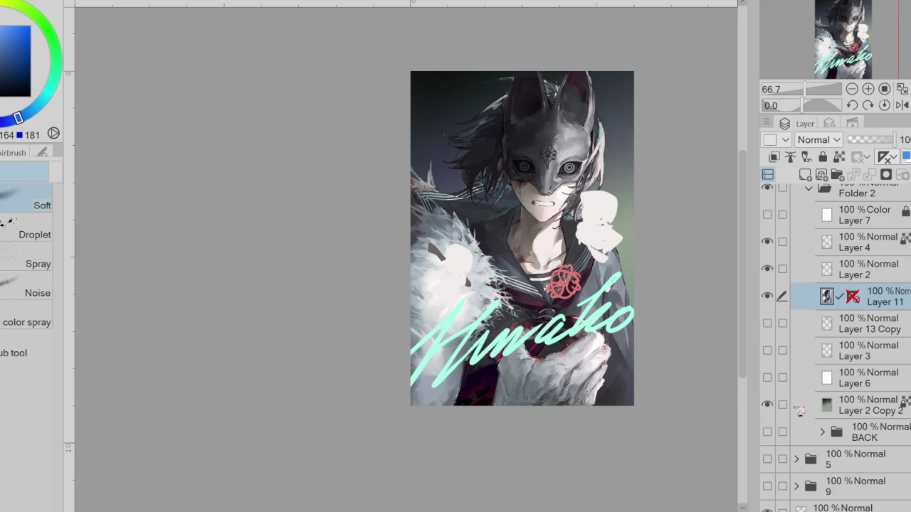
click(854, 406)
alt+click(616, 140)
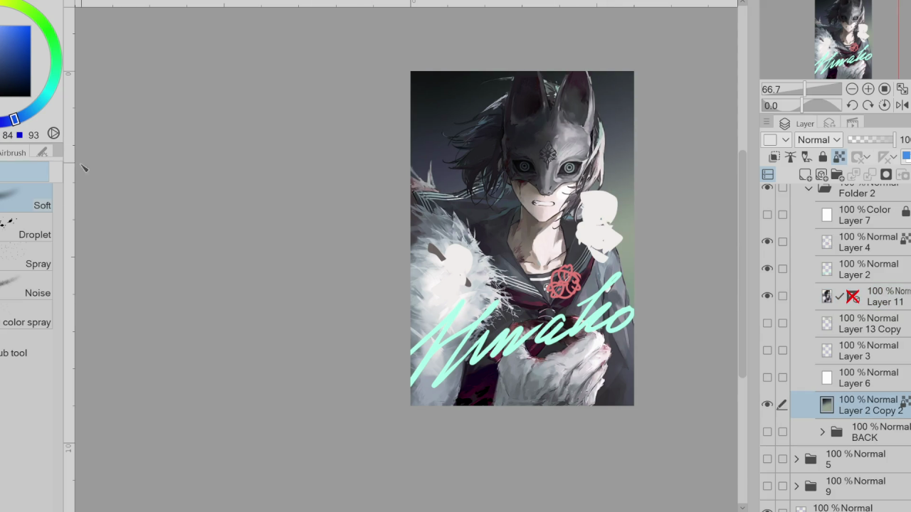
- Shift the background gradient's hue to blue, hide the cyan Himeko lettering, and add a new layer
key(g)
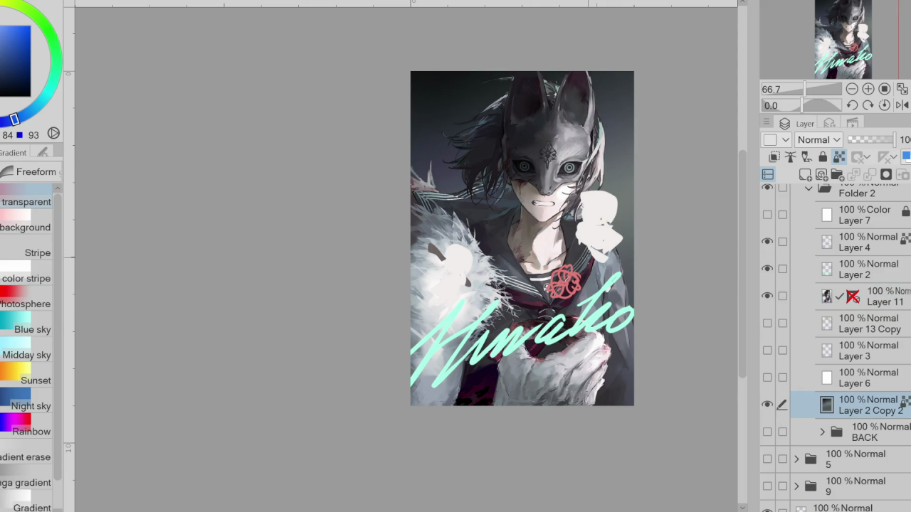
alt+click(600, 259)
click(782, 296)
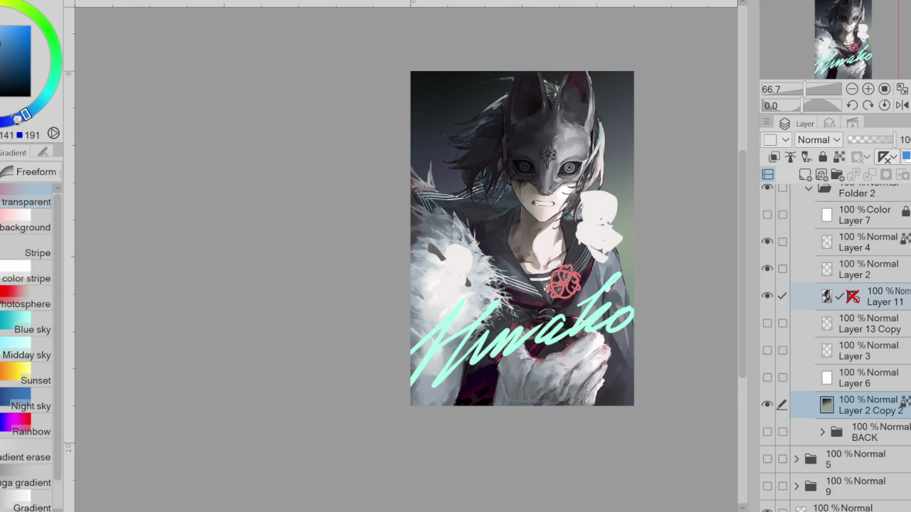
drag(26, 114, 12, 120)
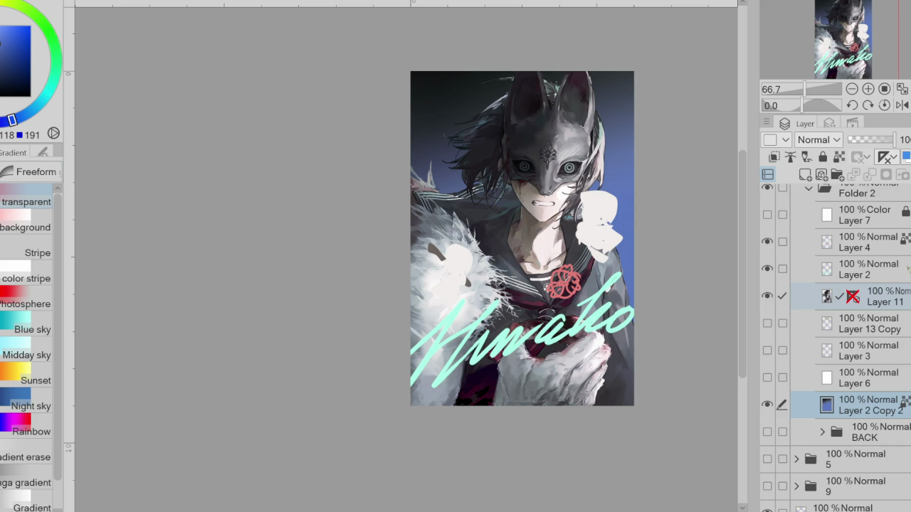
click(782, 271)
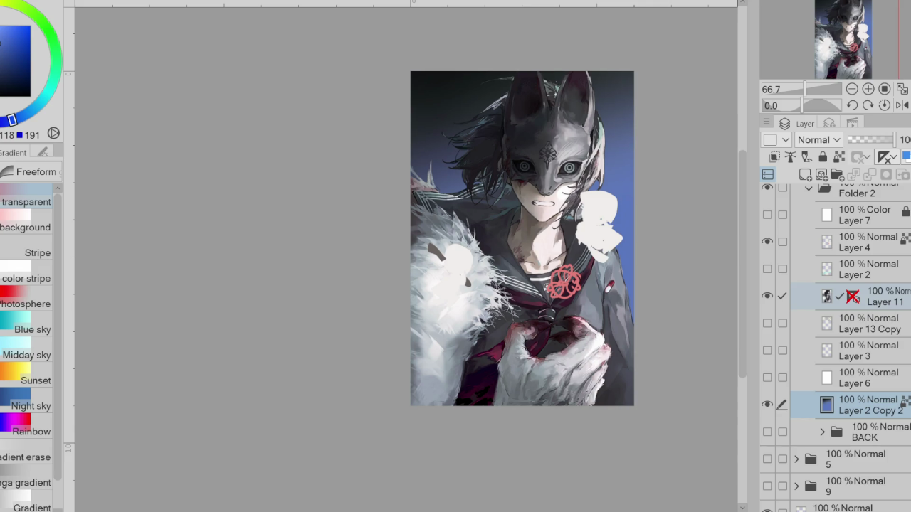
click(822, 174)
- Move the new Layer 5 beneath Layer 4 and hand-letter 'Break' in white across the jacket
drag(880, 403, 892, 259)
scroll(494, 282, up, 1)
scroll(494, 282, up, 1)
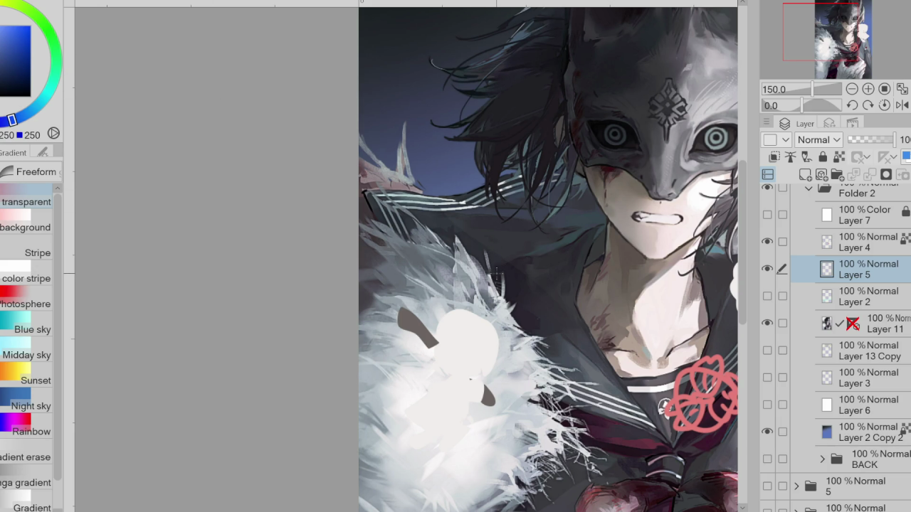
key(p)
drag(485, 241, 486, 274)
mouse_move(486, 242)
mouse_down()
mouse_move(488, 270)
mouse_move(508, 250)
mouse_move(549, 245)
mouse_move(568, 255)
mouse_up()
mouse_move(575, 213)
mouse_down()
mouse_move(574, 255)
mouse_move(603, 250)
mouse_up()
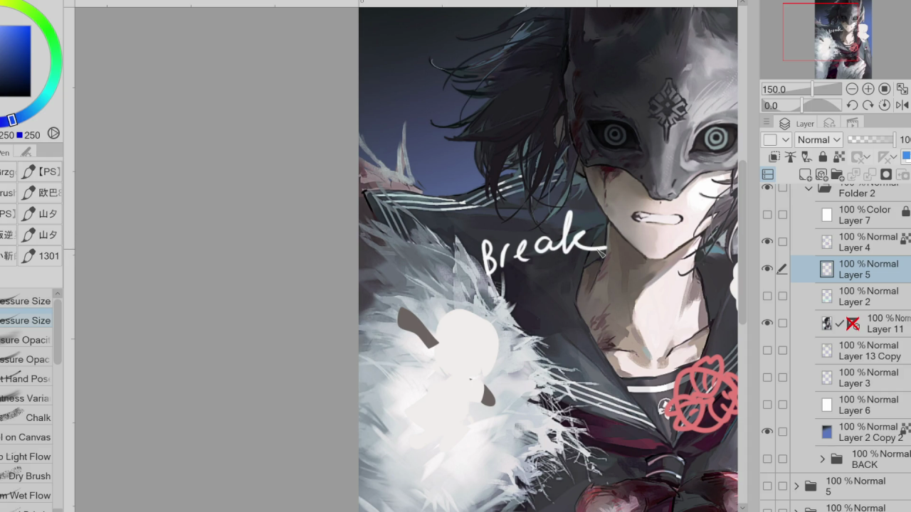